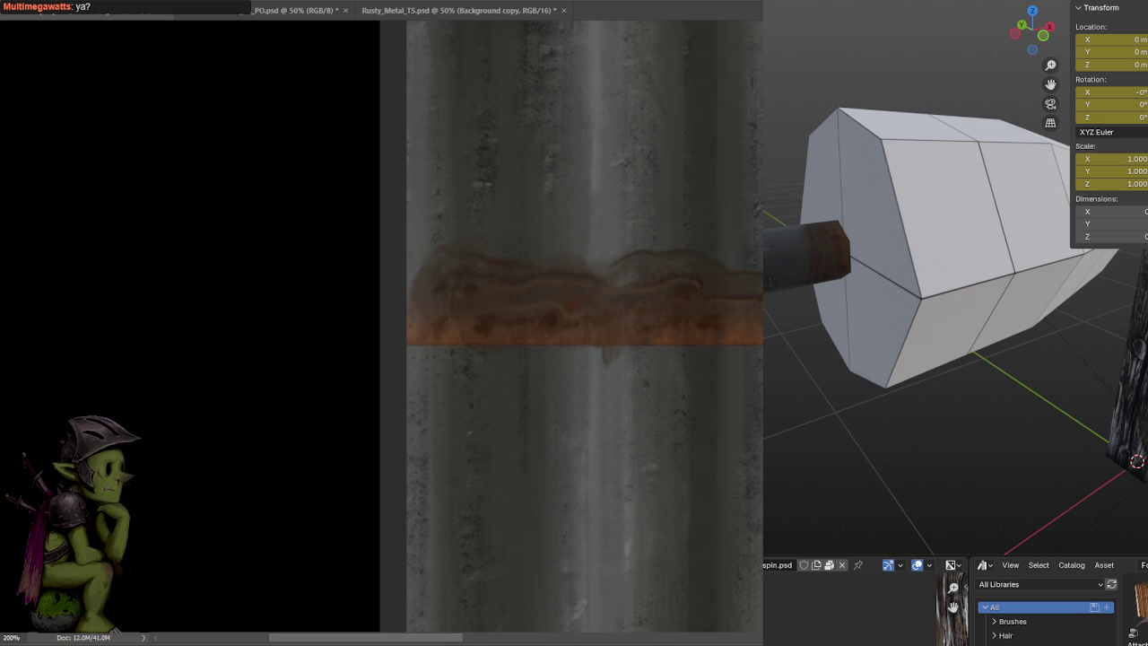
Switch from Photoshop to the YouTube window playing the Halo 2 montage
key(alt+Tab)
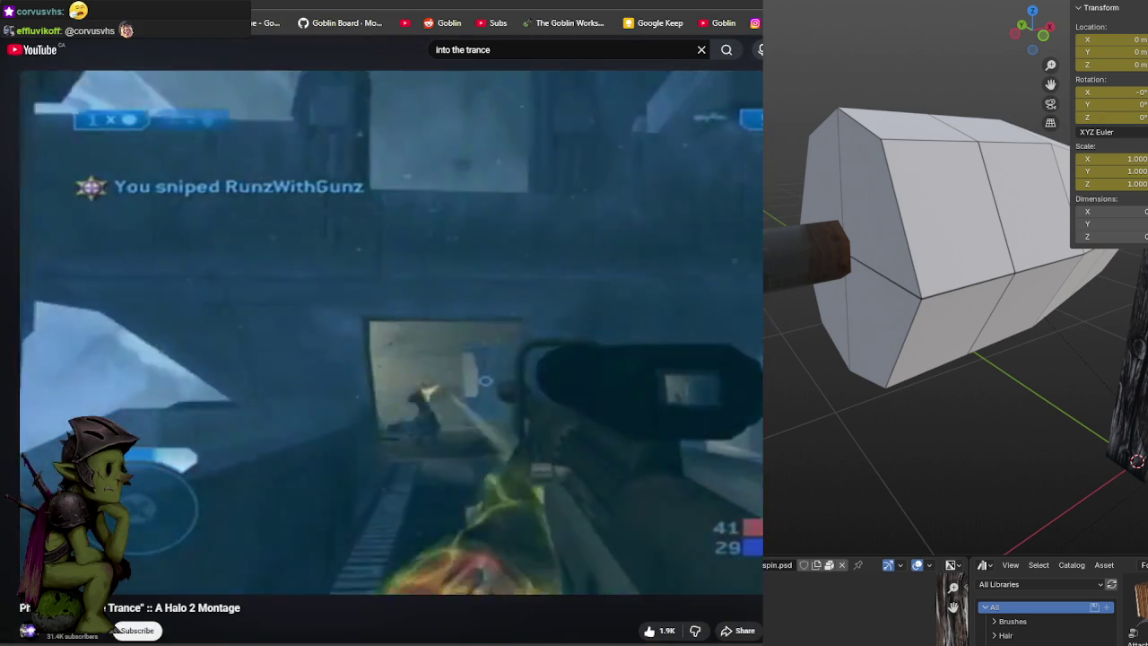
Return from YouTube to the rusty metal texture in Photoshop
key(alt+Tab)
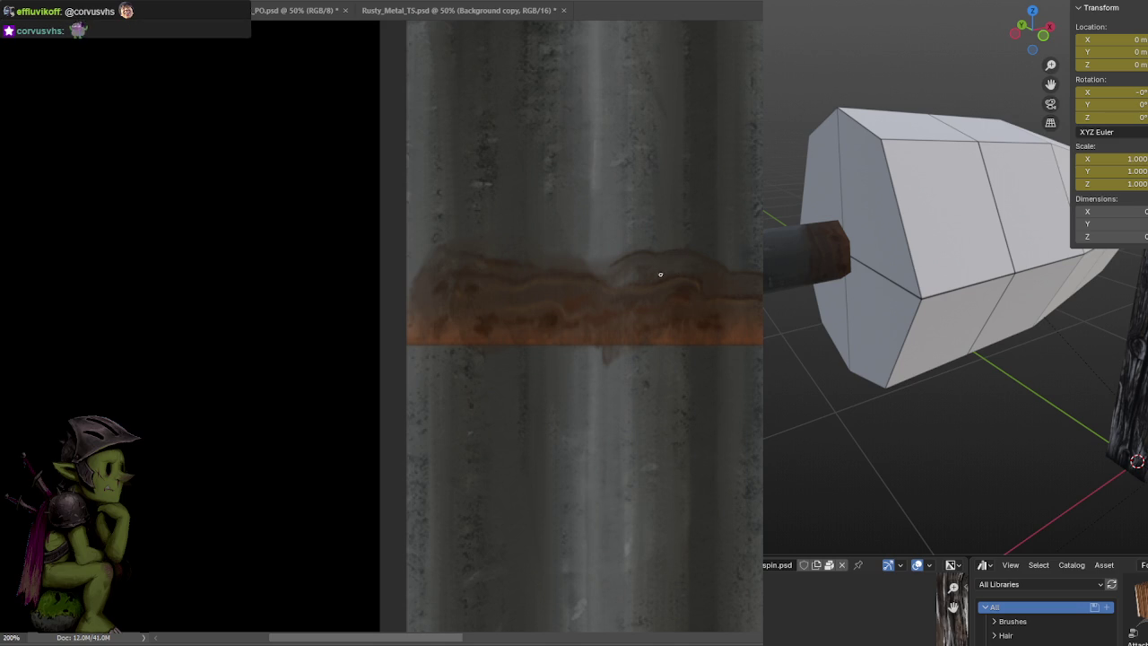
scroll(681, 228, right, 2)
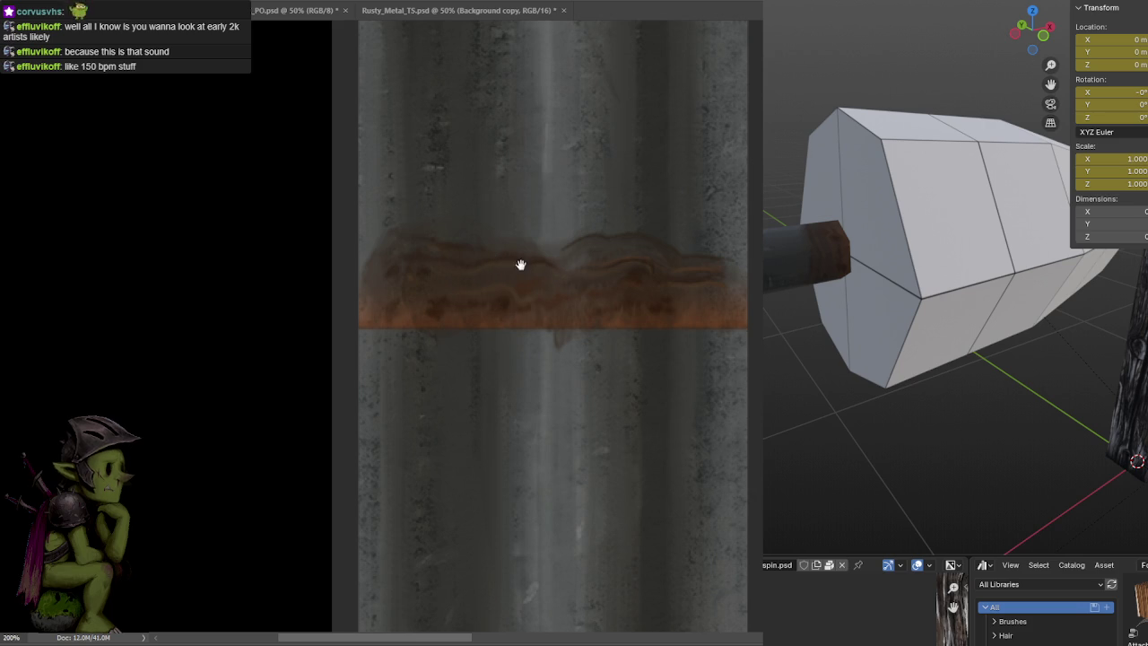
drag(520, 265, 600, 269)
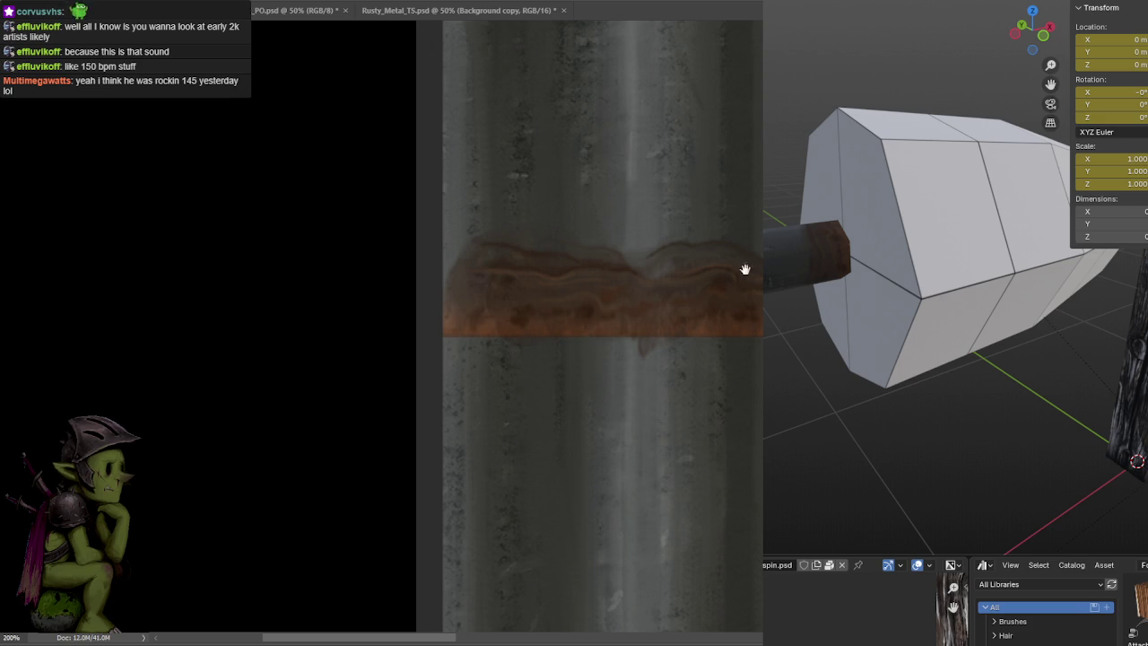
drag(745, 269, 680, 240)
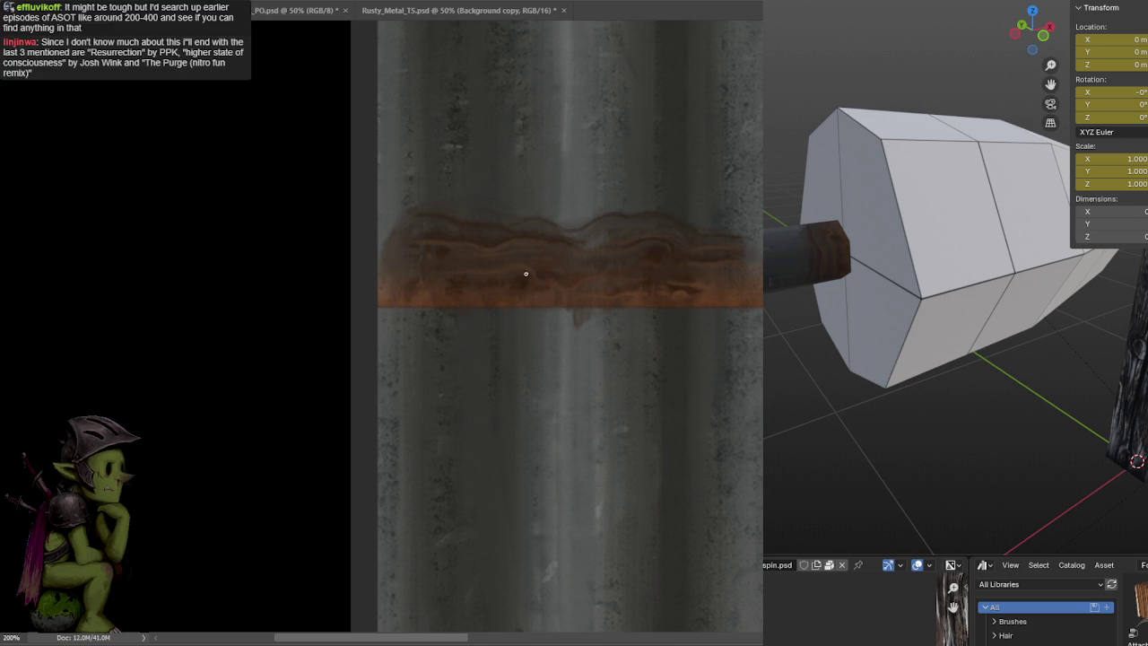
drag(505, 281, 586, 290)
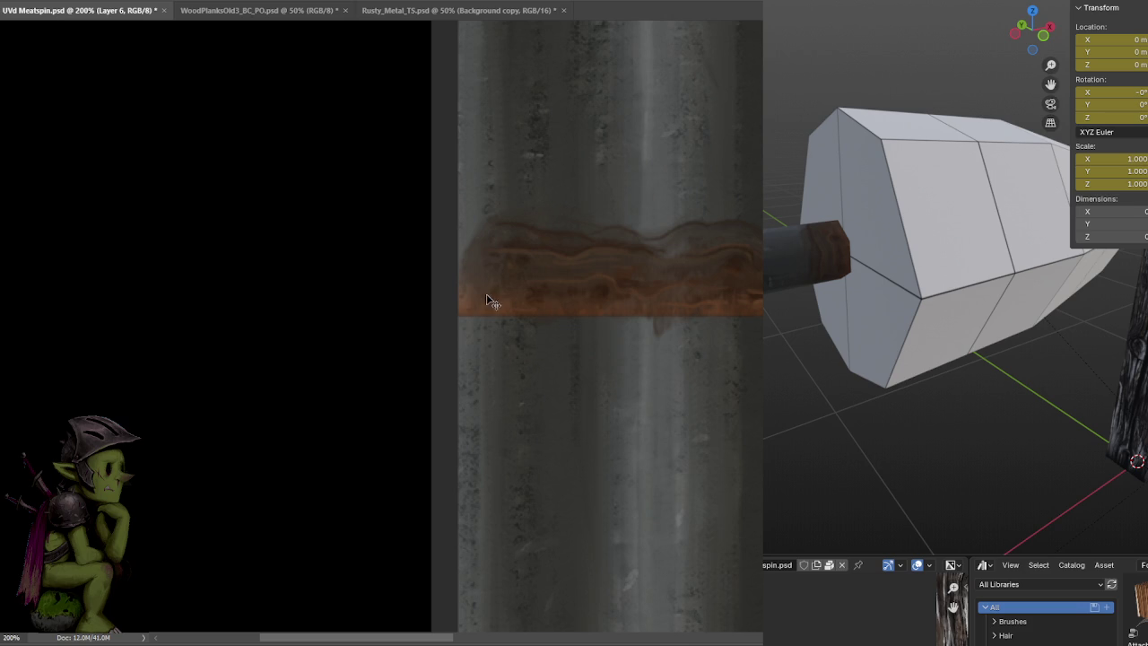
Save UVd Meatspin.psd and orbit the Blender preview around the hammer model
key(ctrl+s)
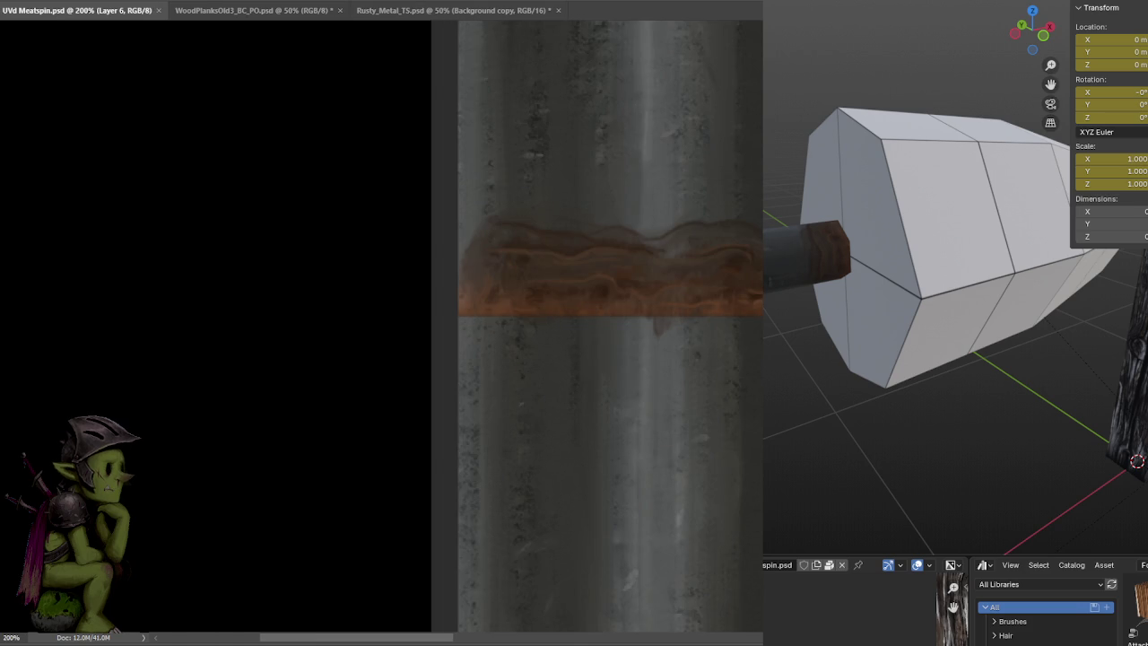
scroll(955, 332, down, 3)
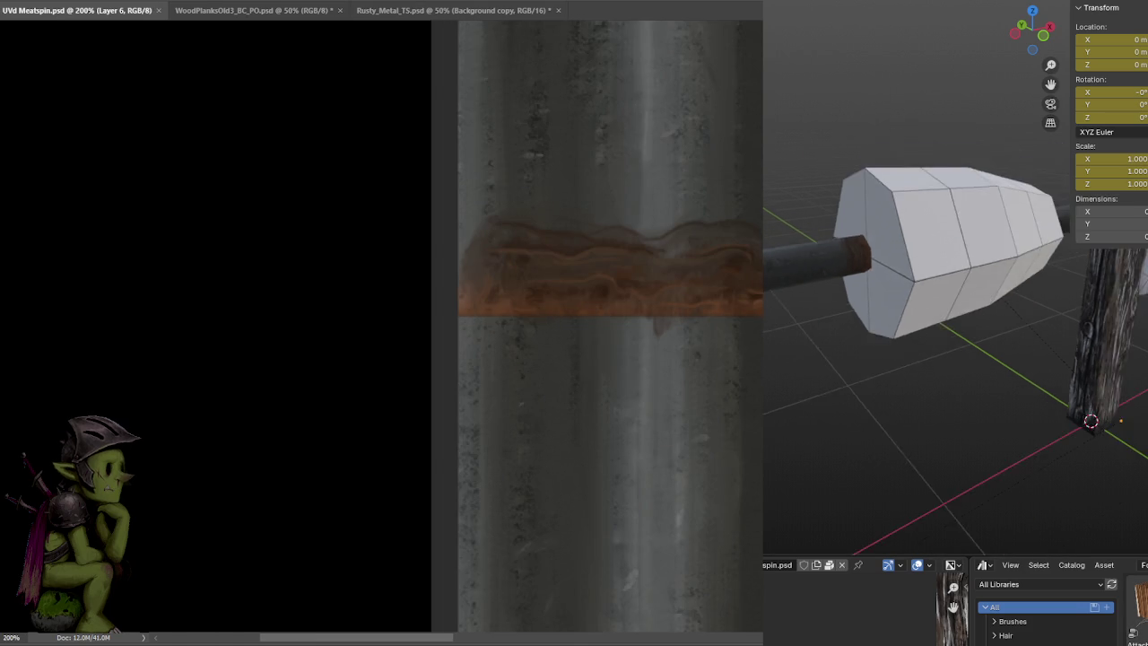
scroll(955, 332, down, 2)
middle_drag(987, 346, 1067, 350)
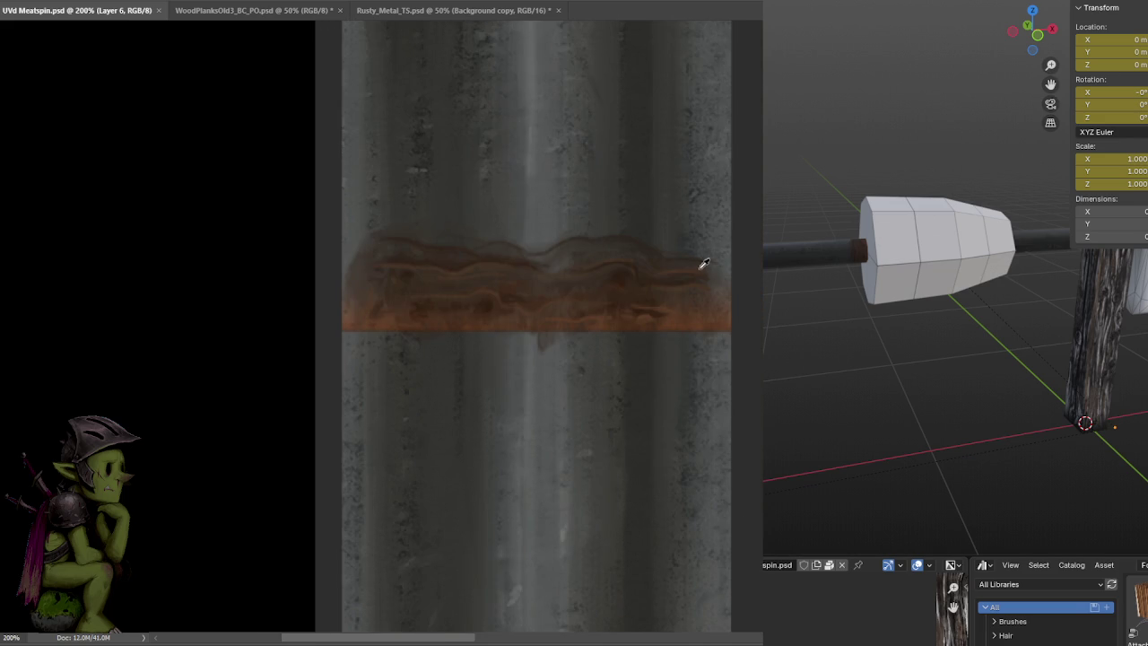
key(Return)
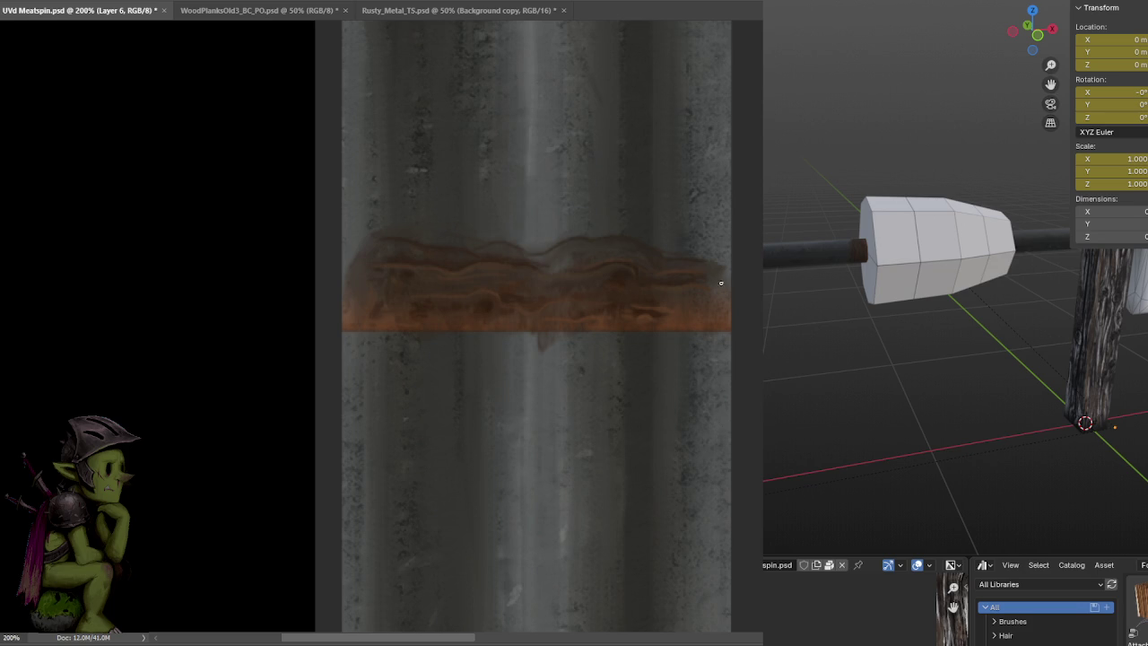
Brush a lighter smudged patch over the rust band's right end and save
drag(551, 243, 556, 278)
key(ctrl+s)
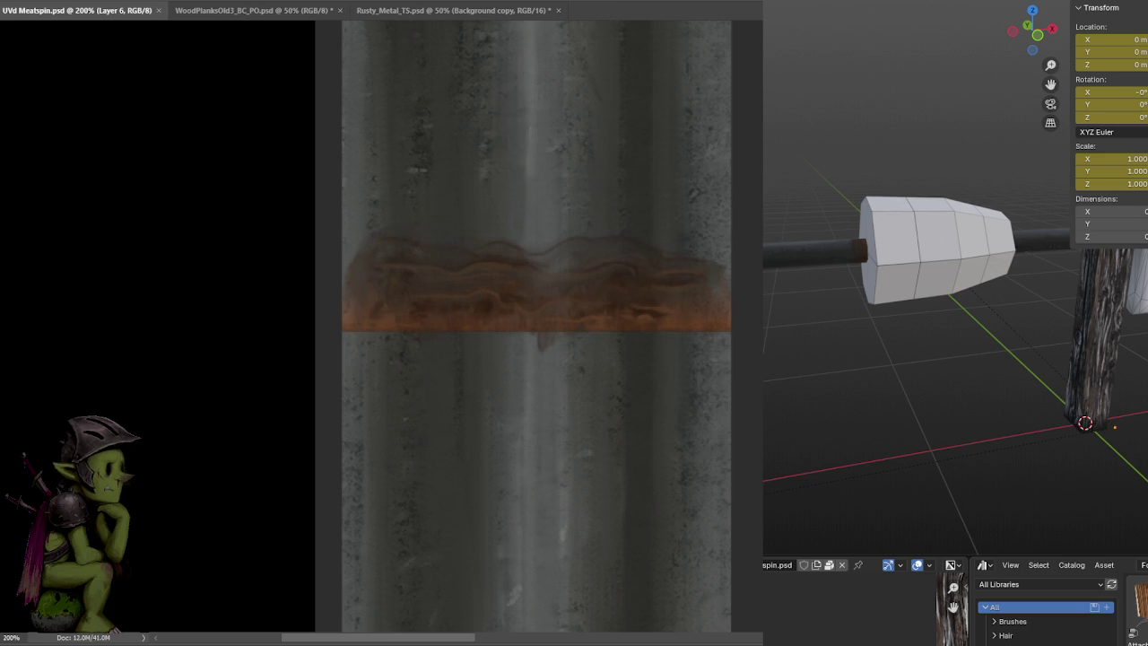
scroll(656, 385, down, 2)
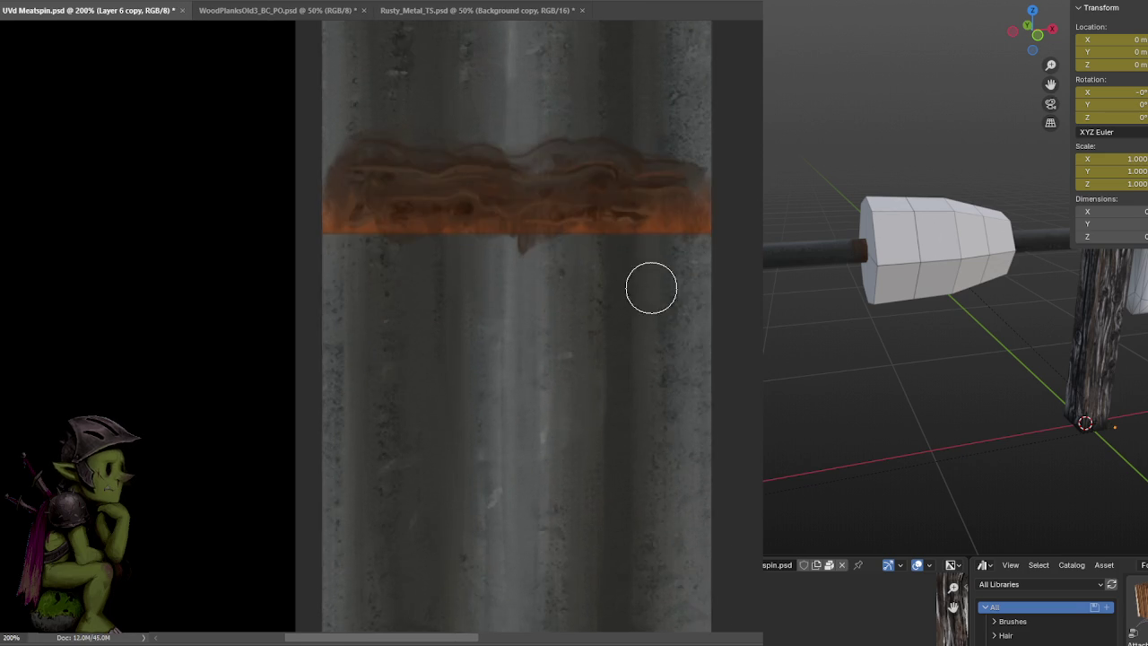
Free Transform the rust band, tilting it and then leveling it back to horizontal
alt+scroll(651, 285, down, 1)
key(ctrl+t)
mouse_move(645, 306)
mouse_down()
mouse_move(709, 260)
mouse_move(453, 192)
mouse_up()
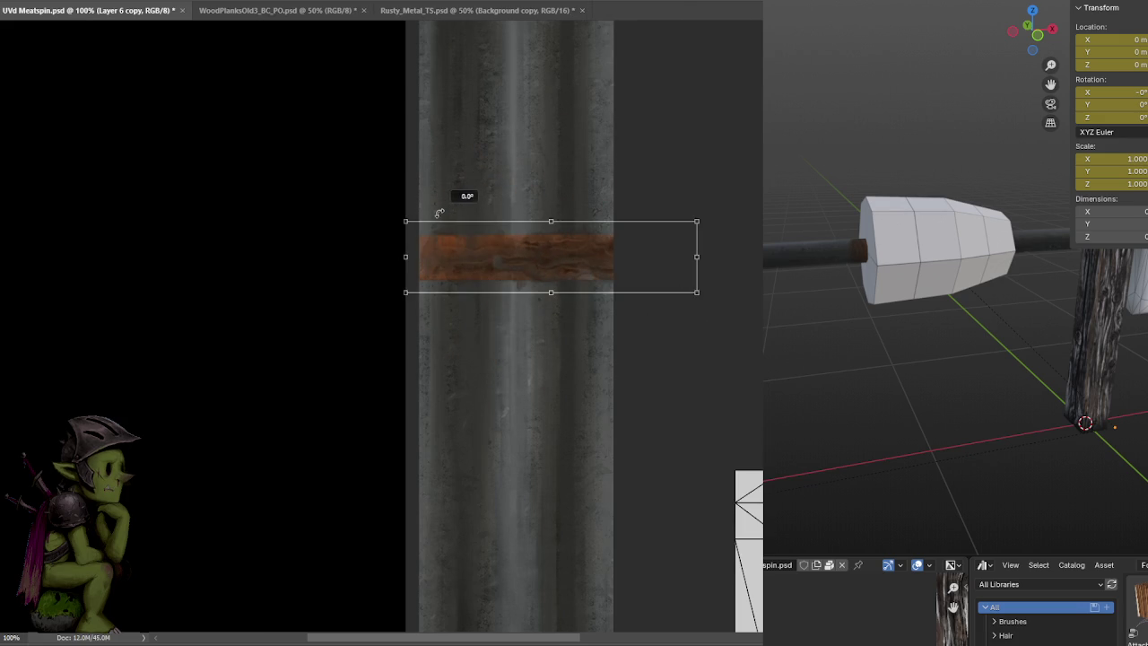
key(Return)
Place a copy of the rust band lower on the metal and attempt to save
mouse_move(613, 267)
alt+mouse_down()
mouse_move(652, 305)
mouse_move(657, 503)
alt+mouse_up()
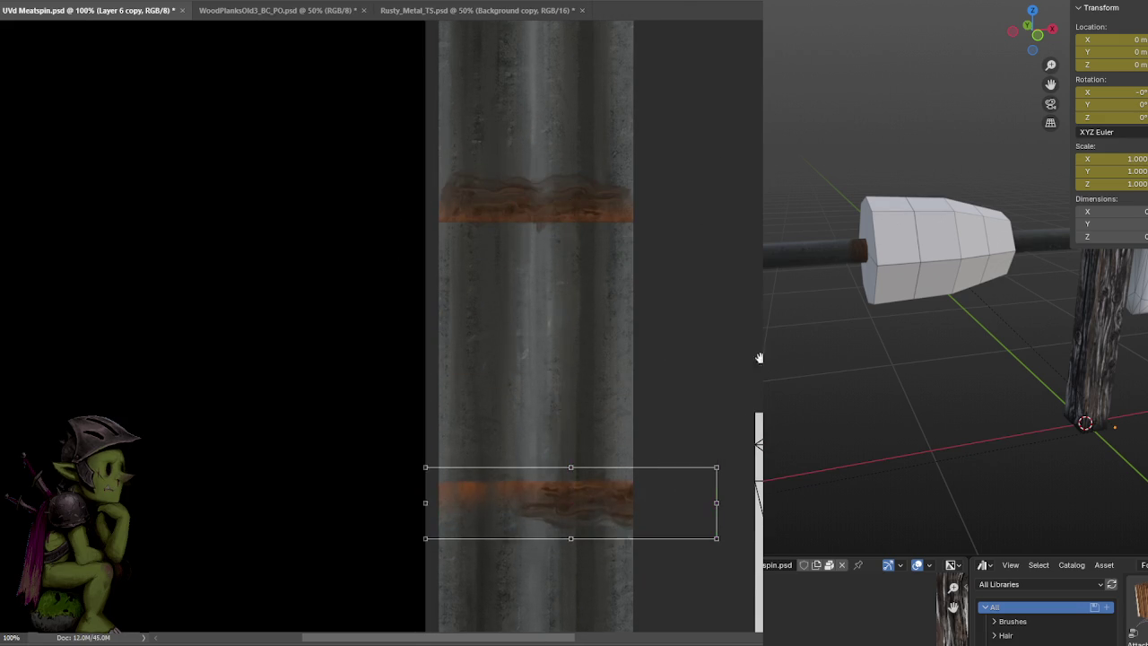
scroll(700, 269, down, 2)
key(ctrl+s)
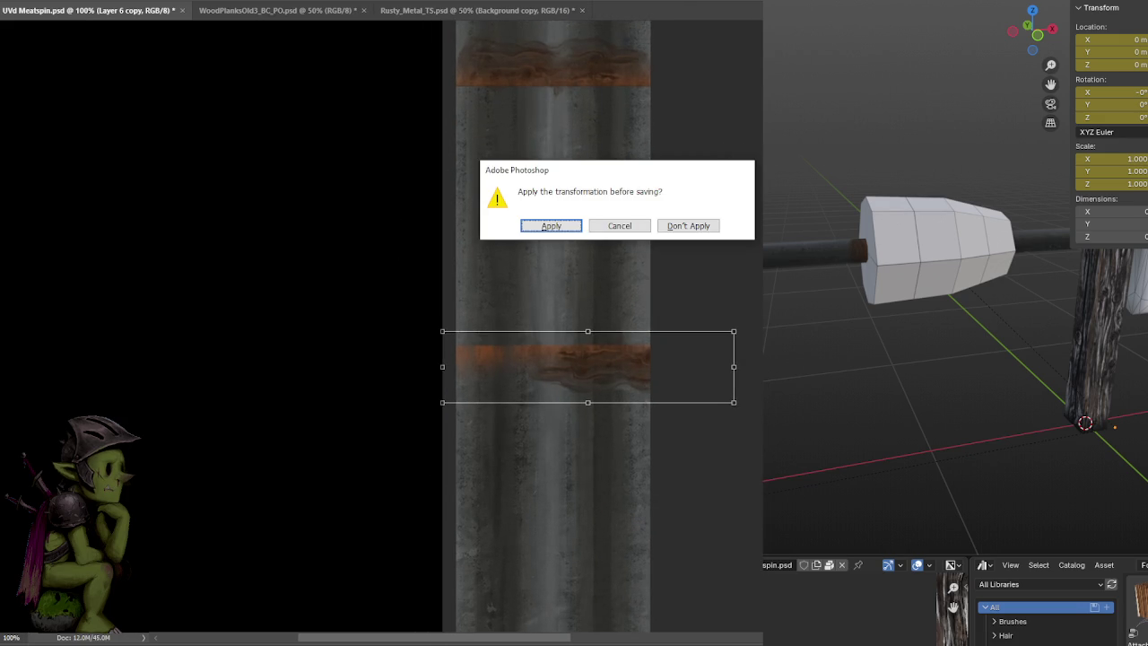
middle_drag(861, 341, 881, 329)
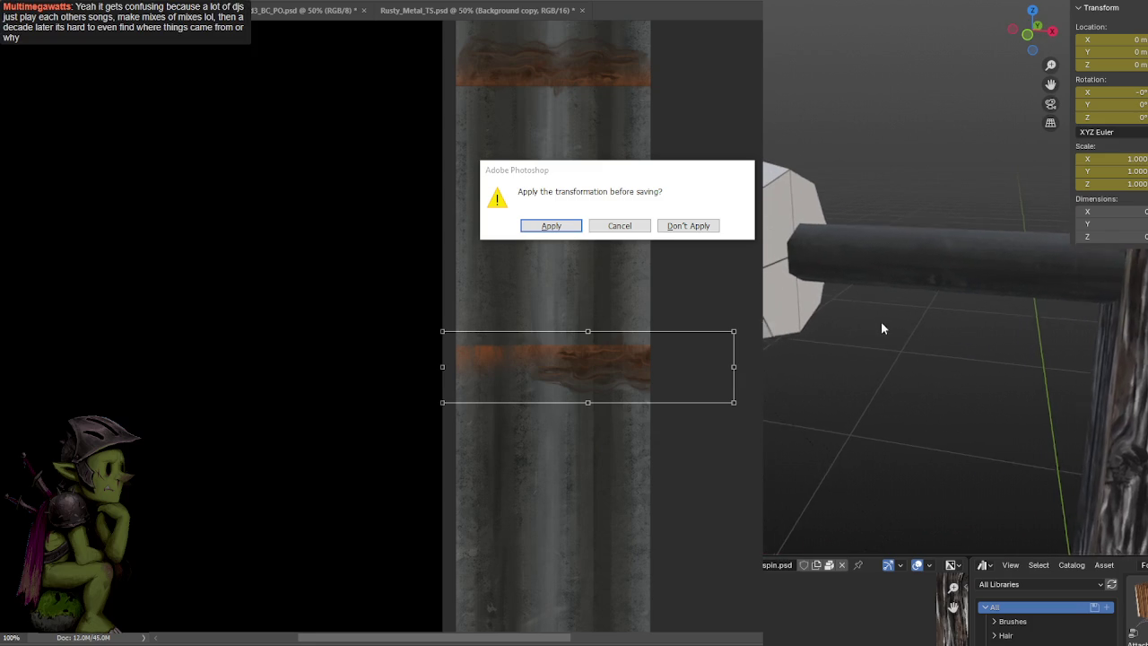
Apply the transformation and nudge the rust band slightly lower on the metal texture
click(552, 227)
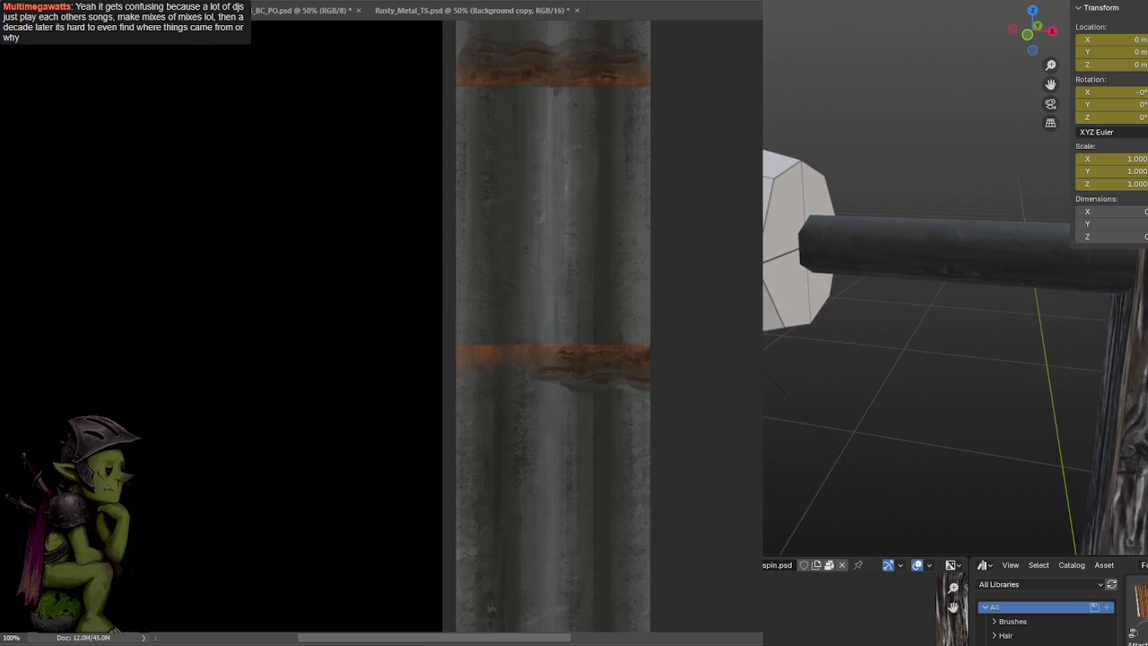
drag(659, 334, 665, 382)
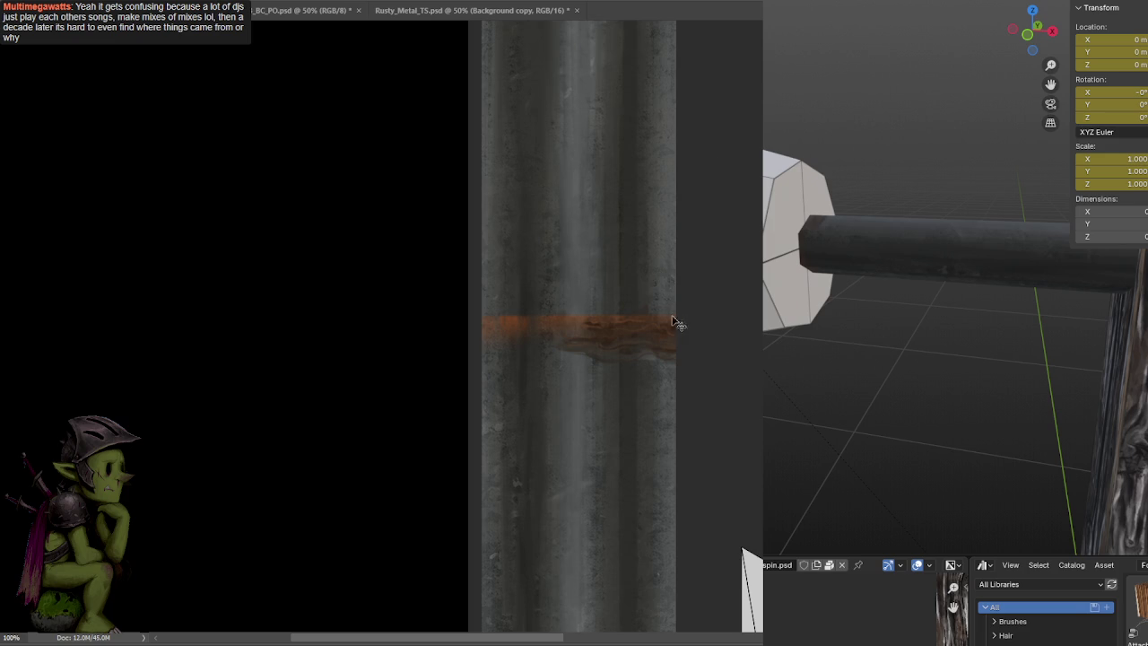
drag(679, 323, 601, 341)
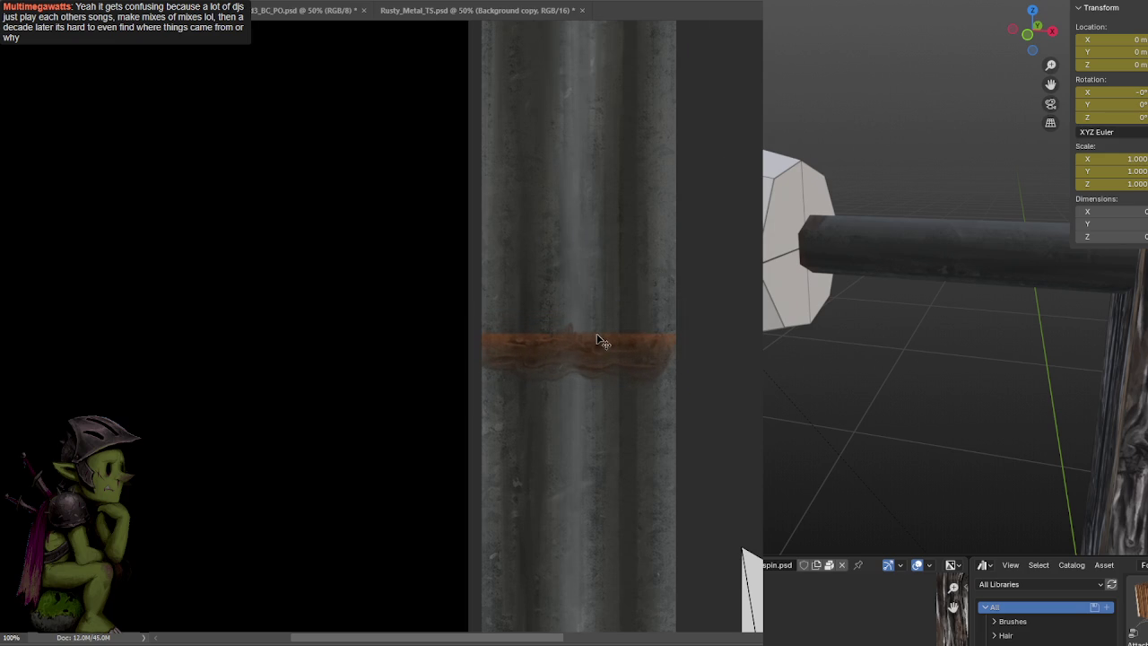
drag(614, 346, 614, 358)
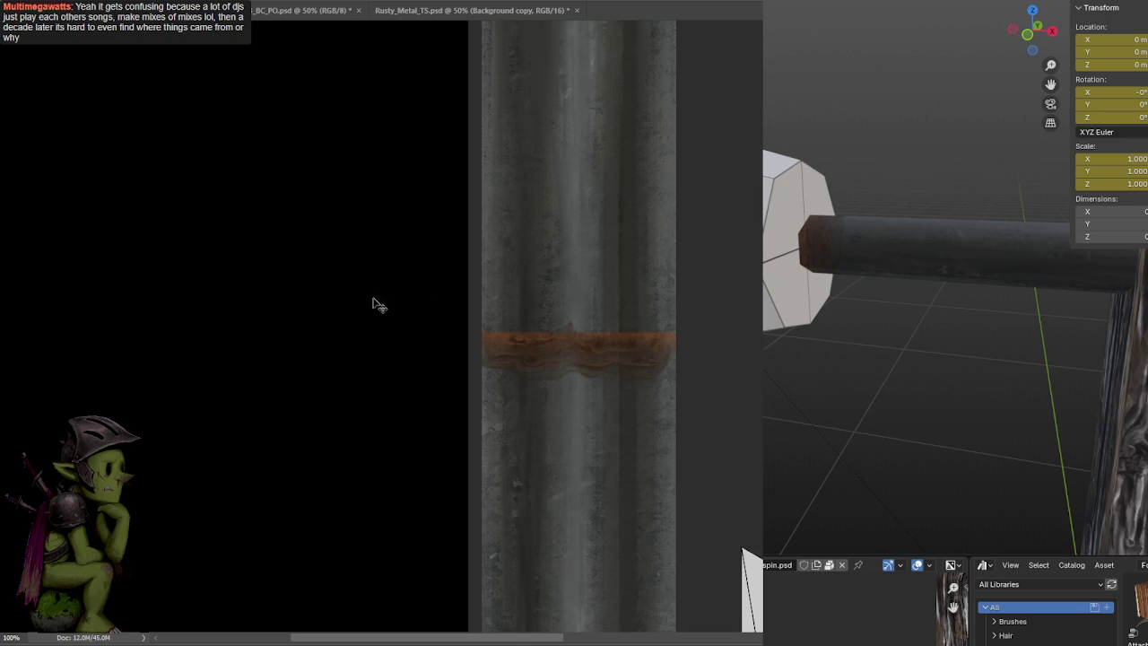
Orbit the Blender preview to check the rust ring near the rod's end
drag(425, 315, 413, 302)
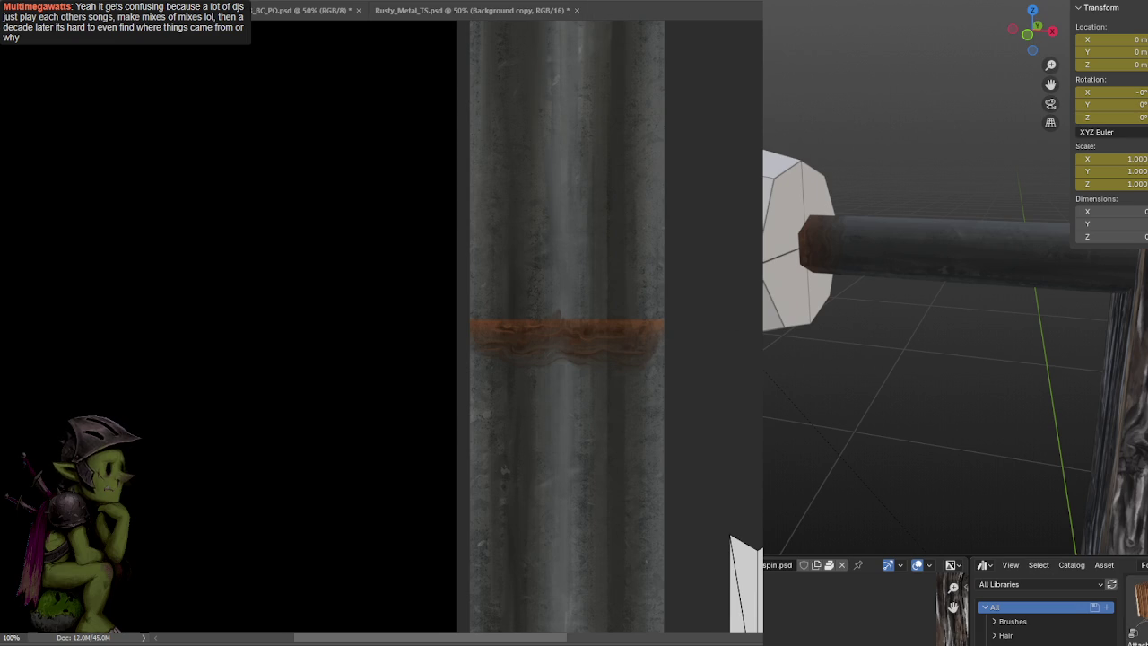
middle_drag(807, 359, 897, 377)
mouse_move(852, 269)
middle_down()
mouse_move(902, 184)
mouse_move(765, 208)
mouse_move(917, 196)
mouse_move(844, 220)
mouse_move(960, 213)
middle_up()
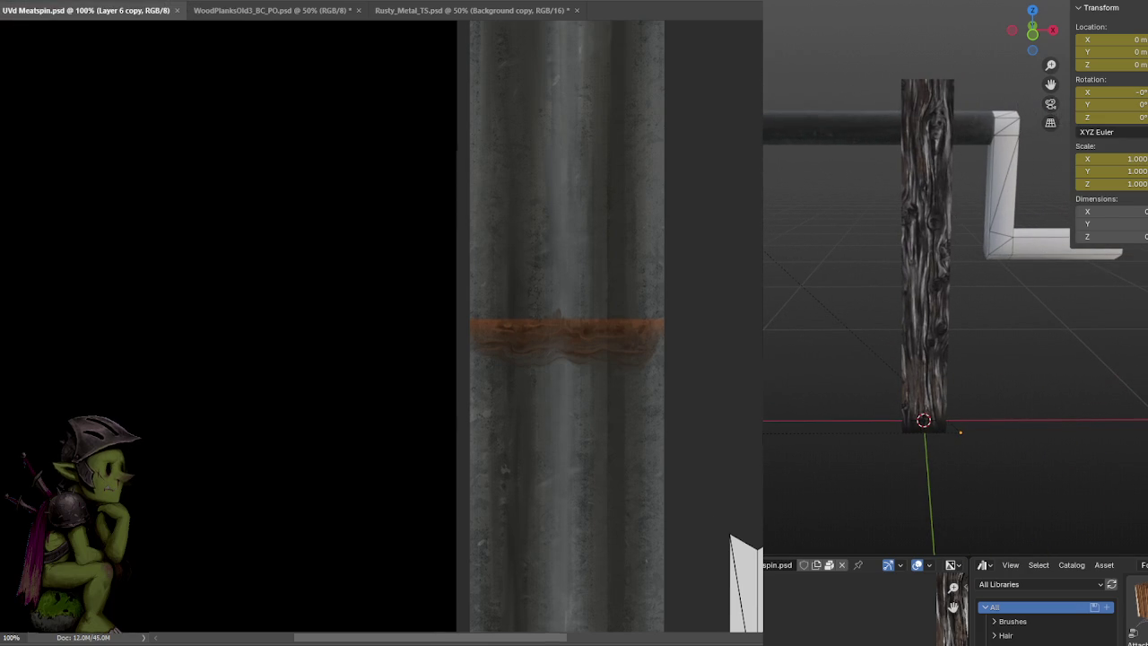
On a new layer, fill a rectangular selection with a black-to-transparent gradient and save
key(ctrl+minus)
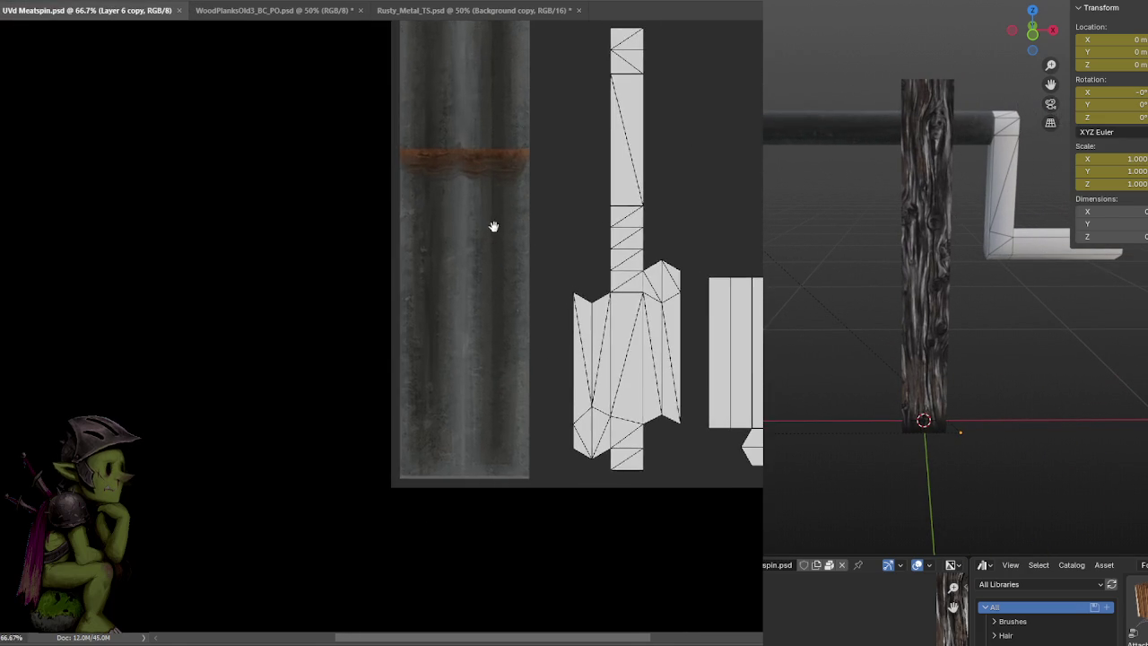
key(ctrl+plus)
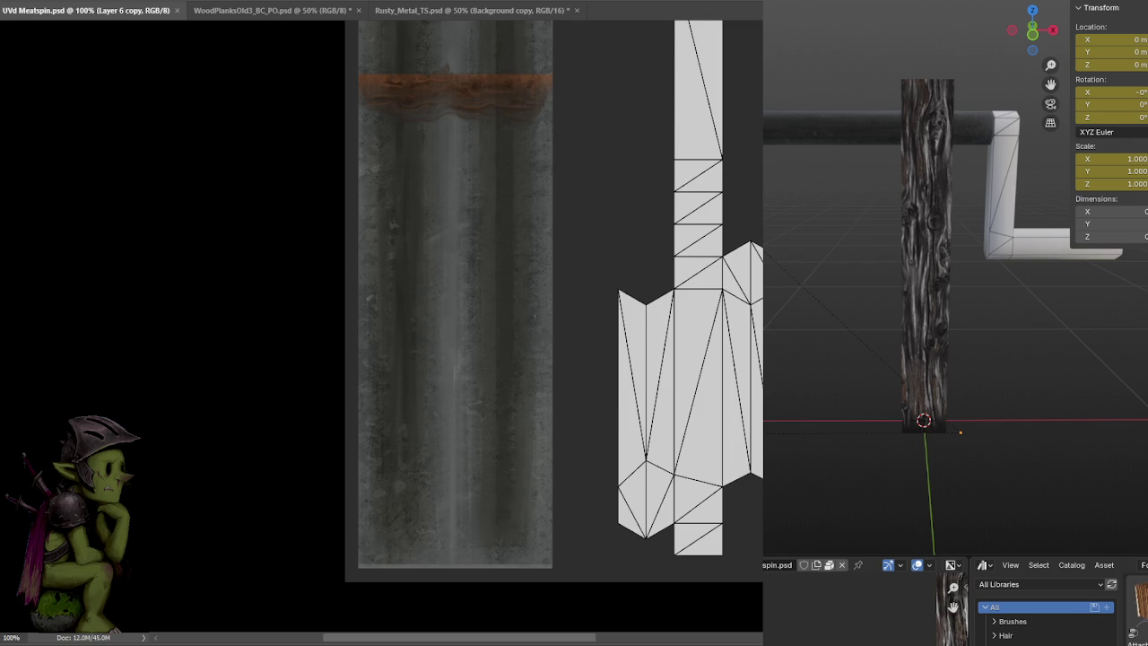
click(48, 57)
key(ctrl+e)
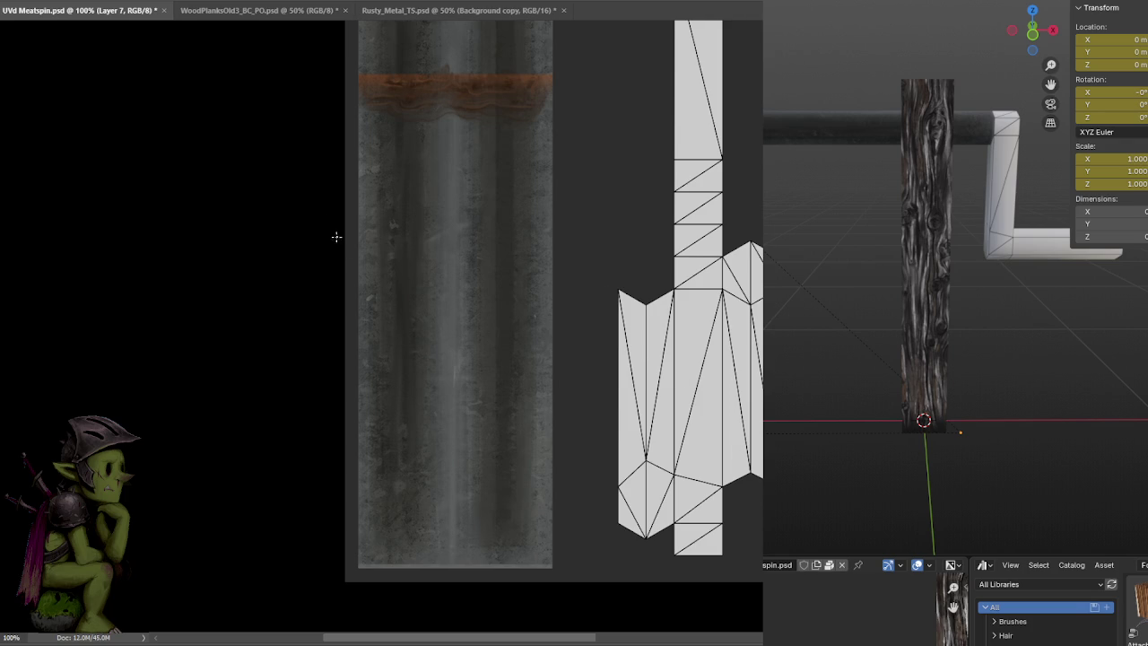
drag(345, 208, 575, 392)
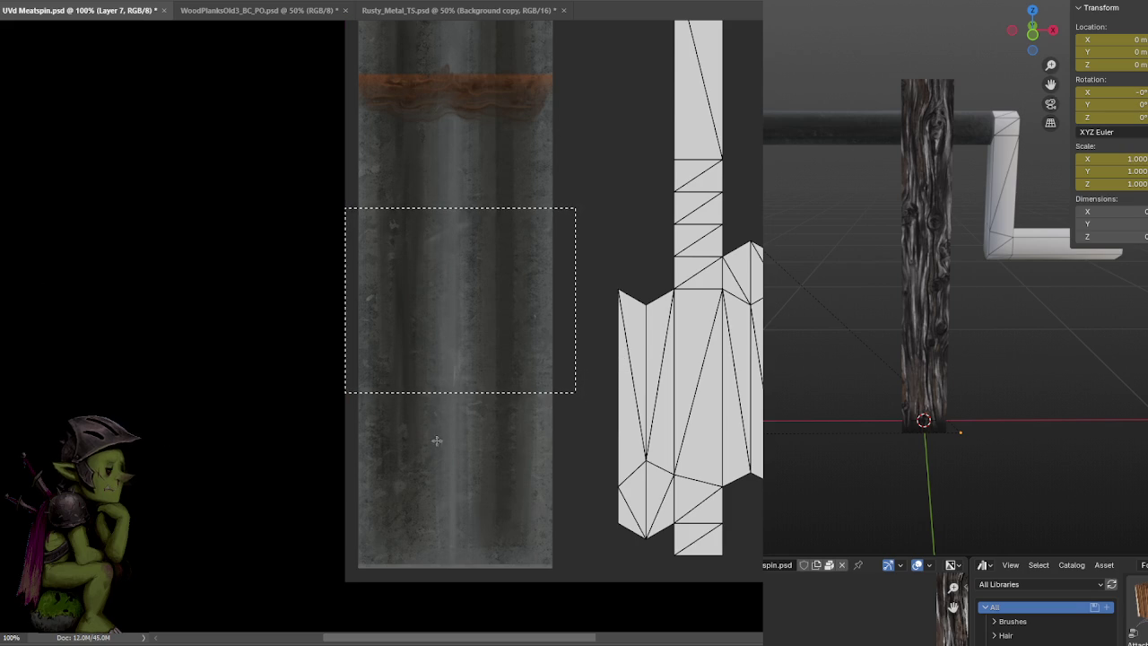
drag(436, 437, 458, 334)
key(ctrl+d)
key(ctrl+s)
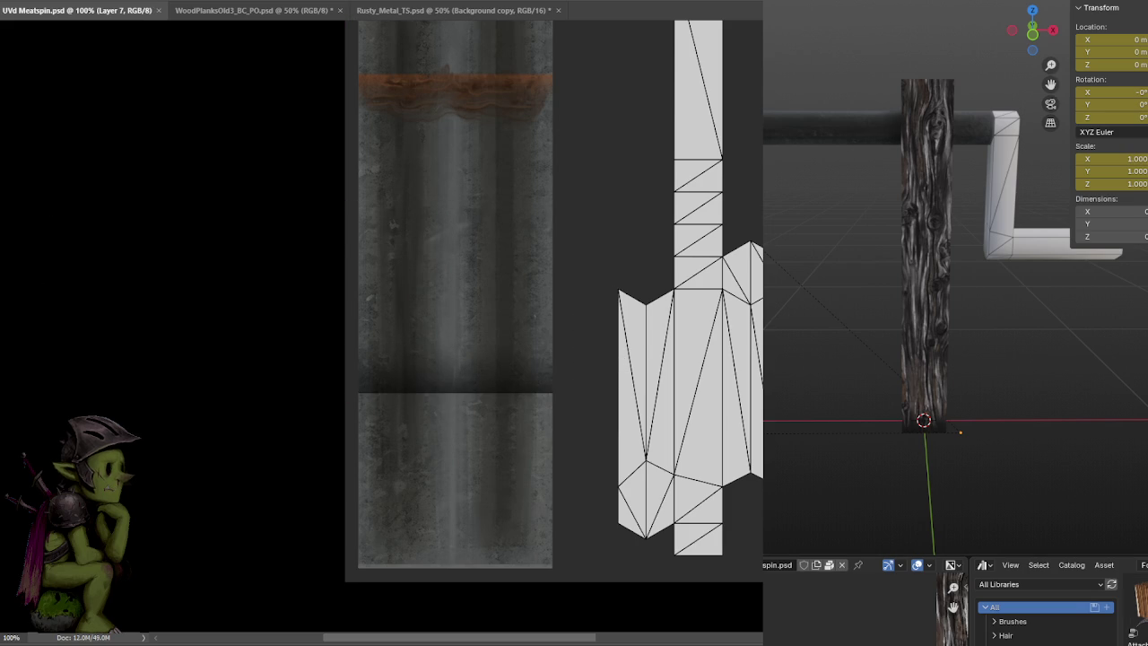
Nudge the dark seam band up and back down, checking it on the Blender post, and save
scroll(927, 270, up, 5)
mouse_move(927, 231)
middle_down()
mouse_move(958, 241)
mouse_move(941, 253)
middle_up()
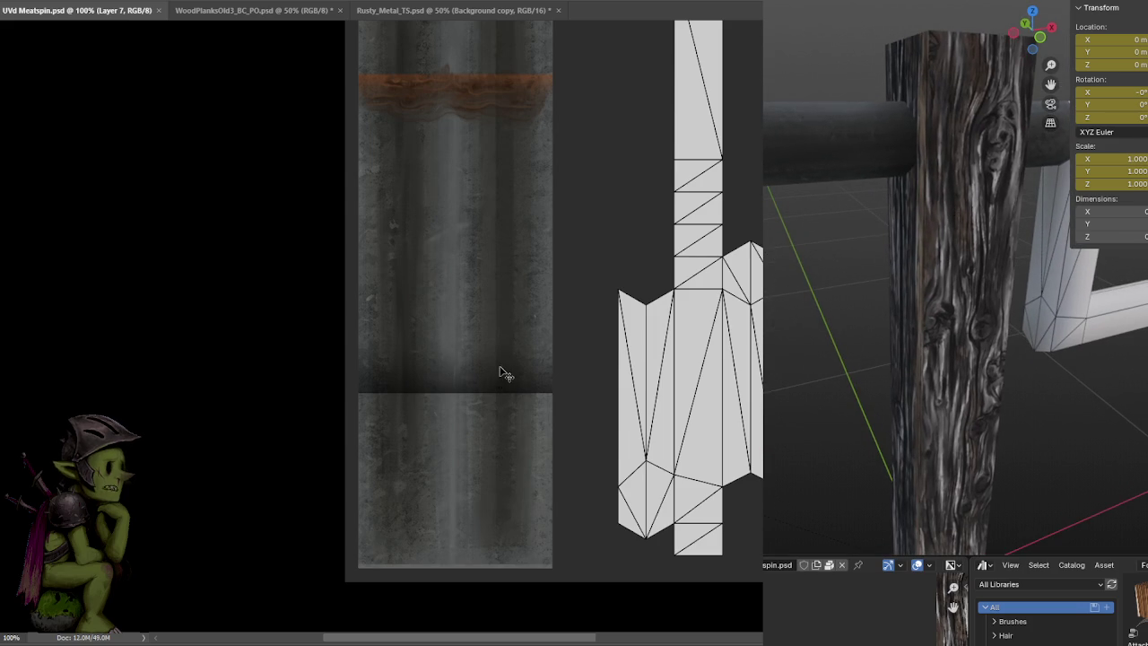
key(Up)
key(Up)
key(Up)
key(ctrl+s)
key(Down)
key(ctrl+s)
key(ctrl+s)
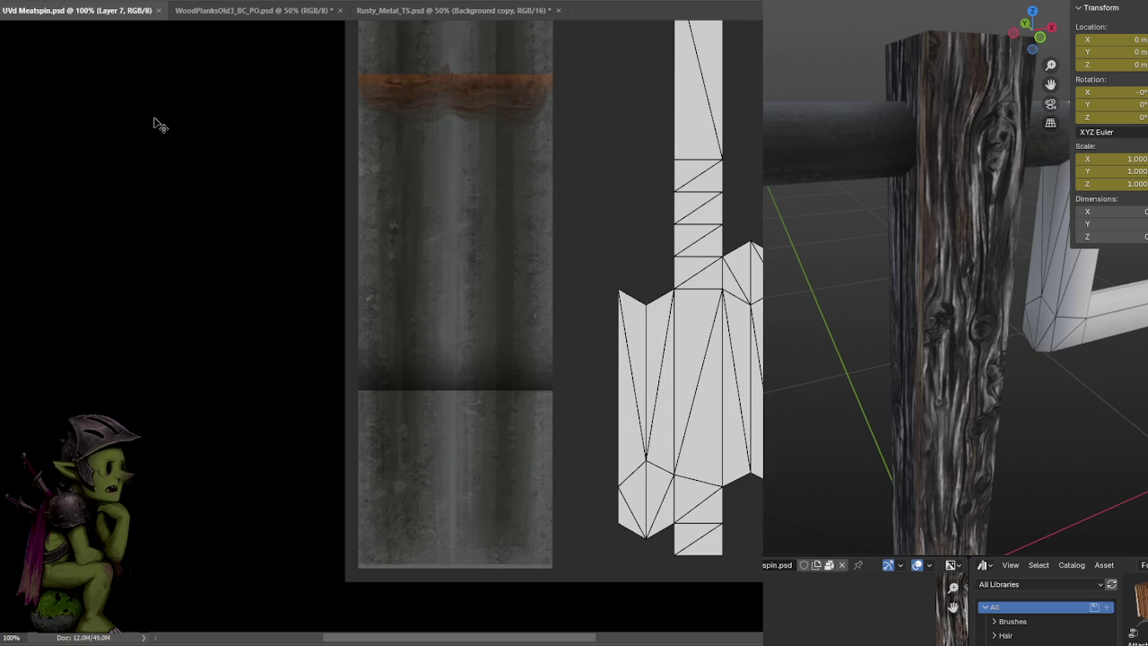
scroll(441, 305, down, 2)
Squash the dark seam band thinner with Free Transform and duplicate its layer
key(ctrl+t)
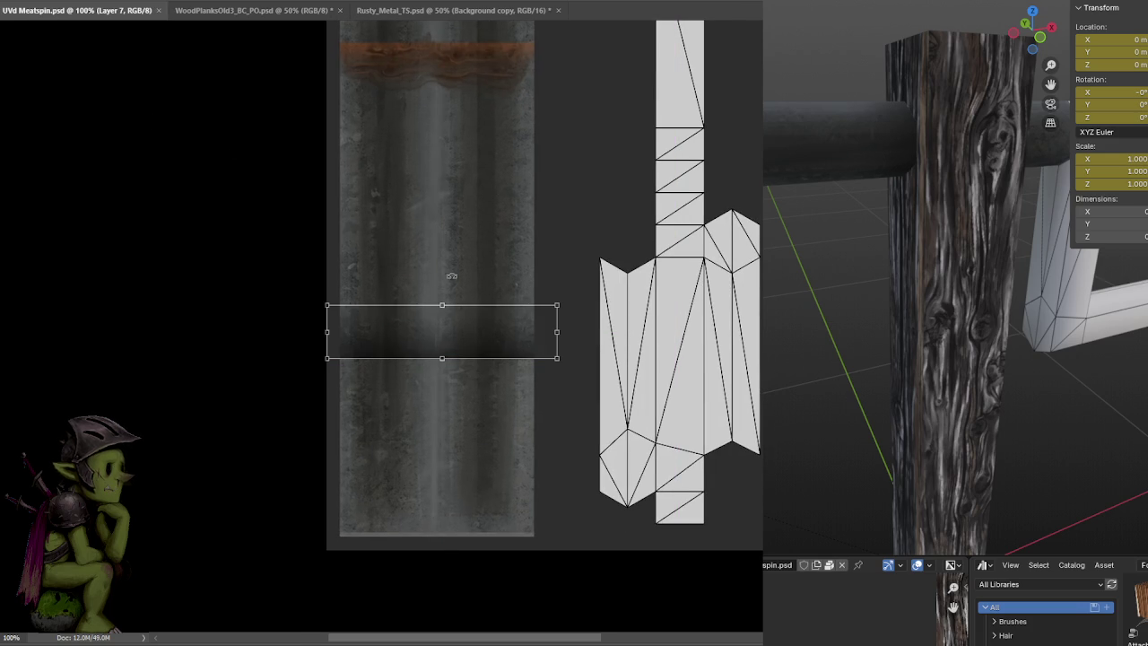
drag(441, 305, 441, 330)
key(Return)
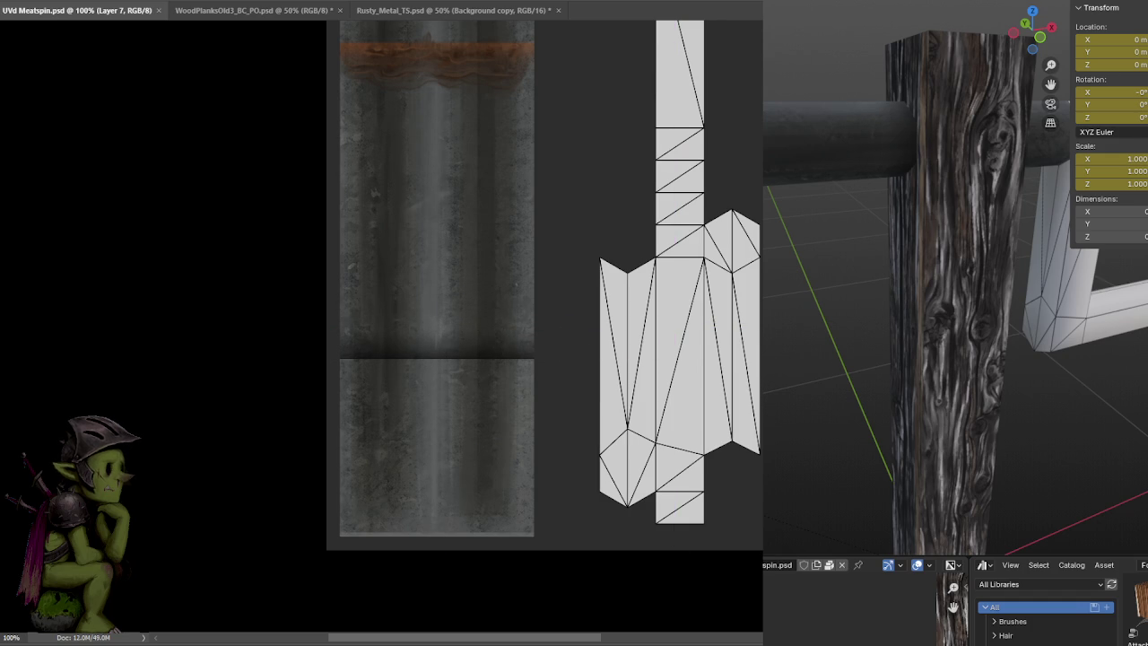
key(ctrl+j)
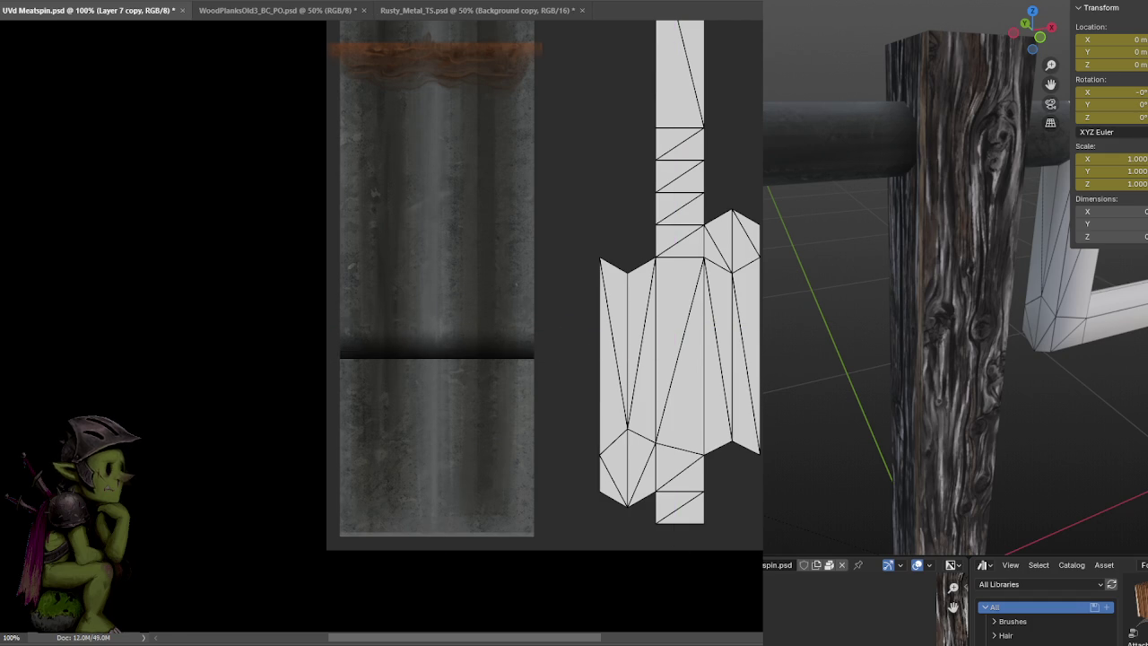
Move the duplicated dark band lower down the metal strip as a second seam
key(ctrl+t)
drag(639, 289, 326, 403)
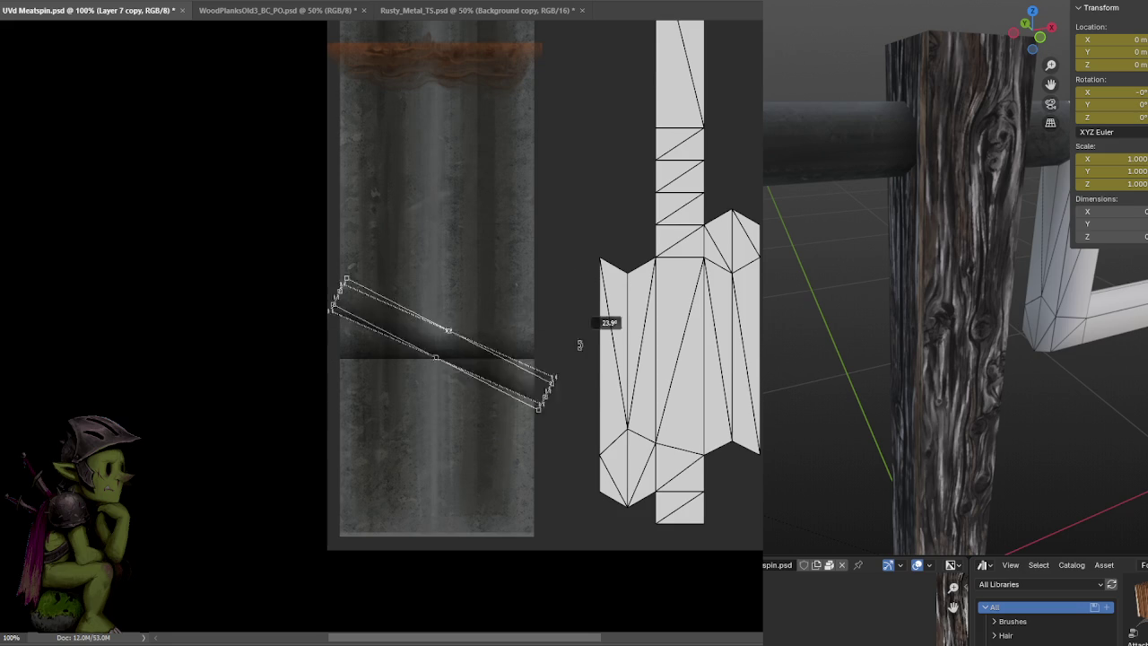
drag(511, 359, 507, 468)
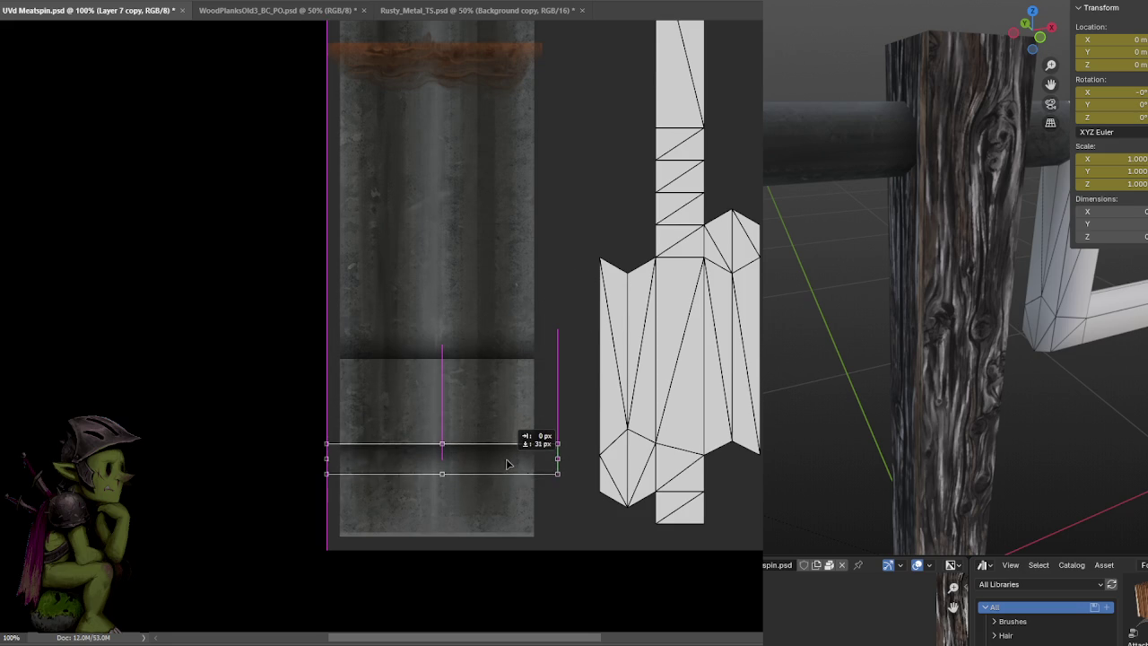
key(Return)
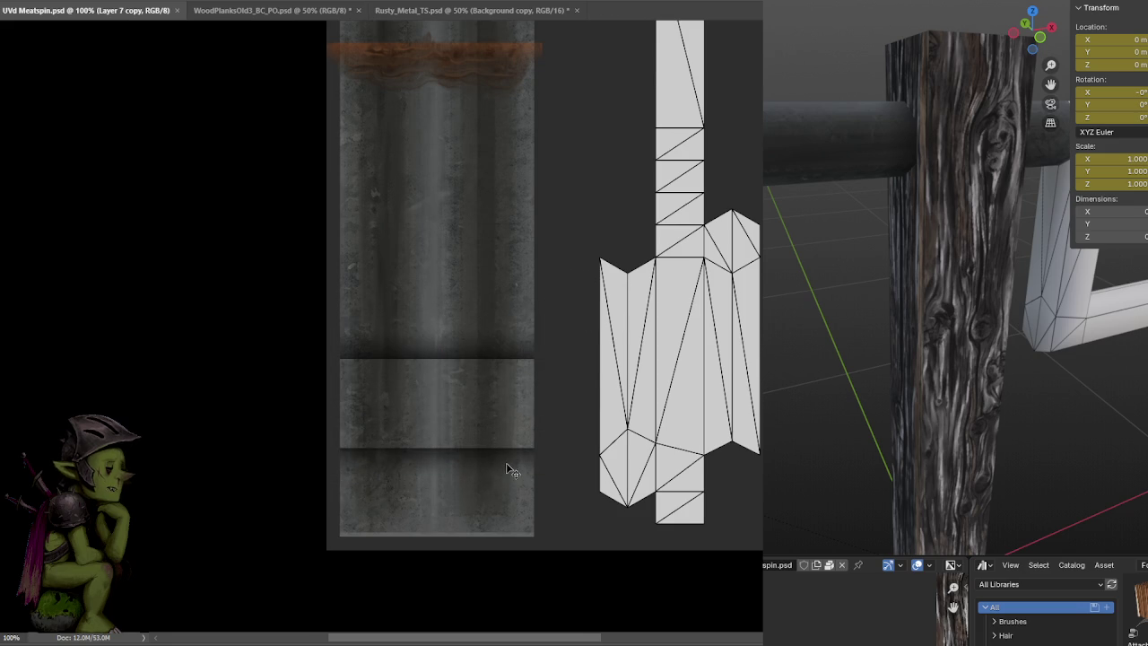
Orbit the Blender preview and pan the canvas to check the seams on the model
middle_drag(1019, 354, 1033, 340)
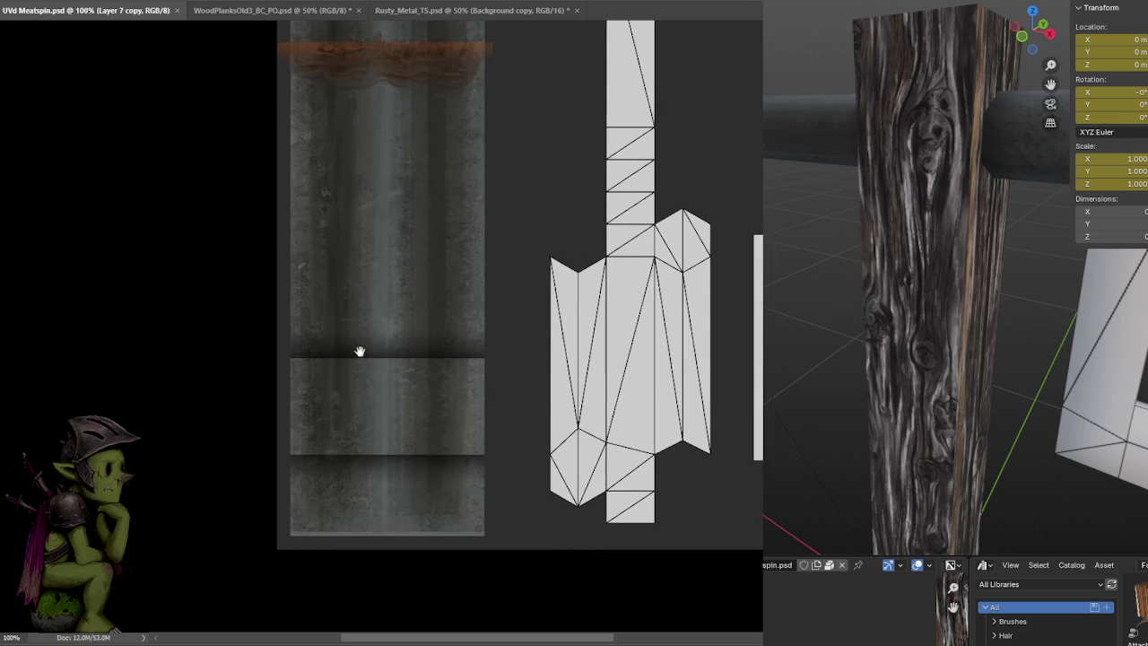
alt+scroll(361, 351, down, 2)
drag(485, 353, 457, 370)
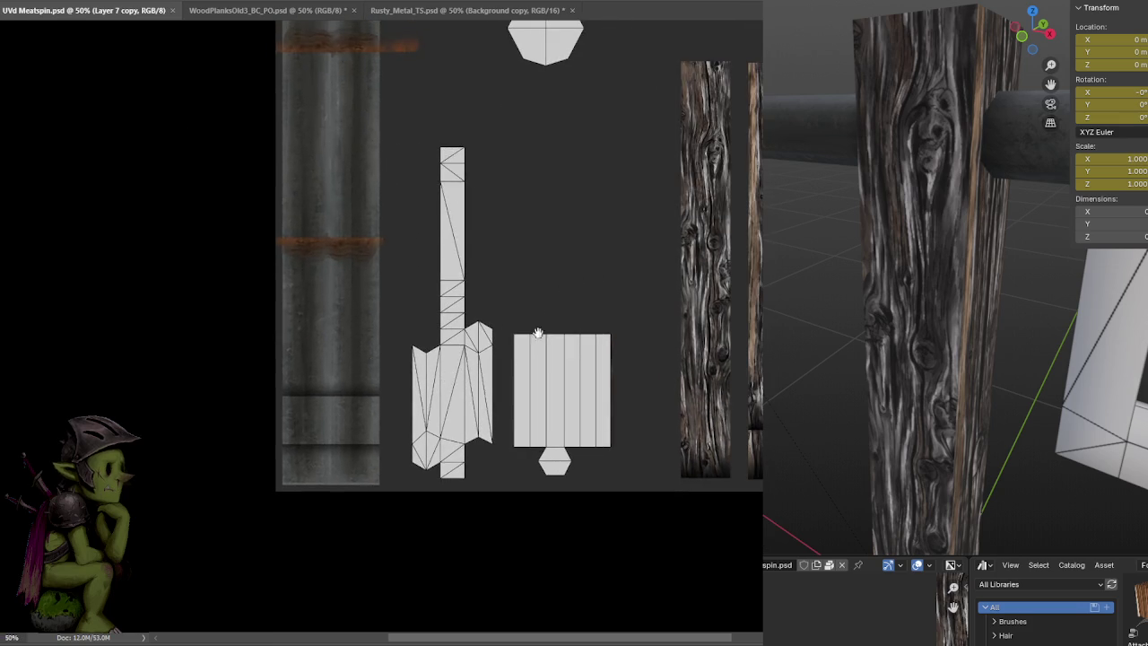
middle_drag(987, 296, 1043, 289)
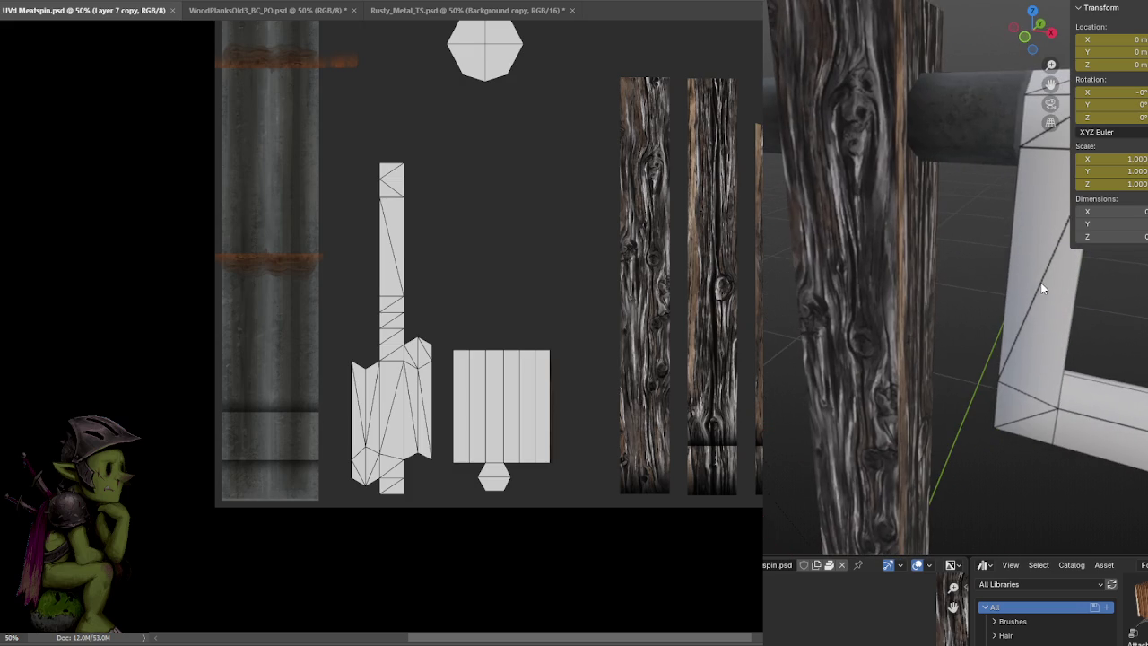
alt+scroll(408, 485, up, 3)
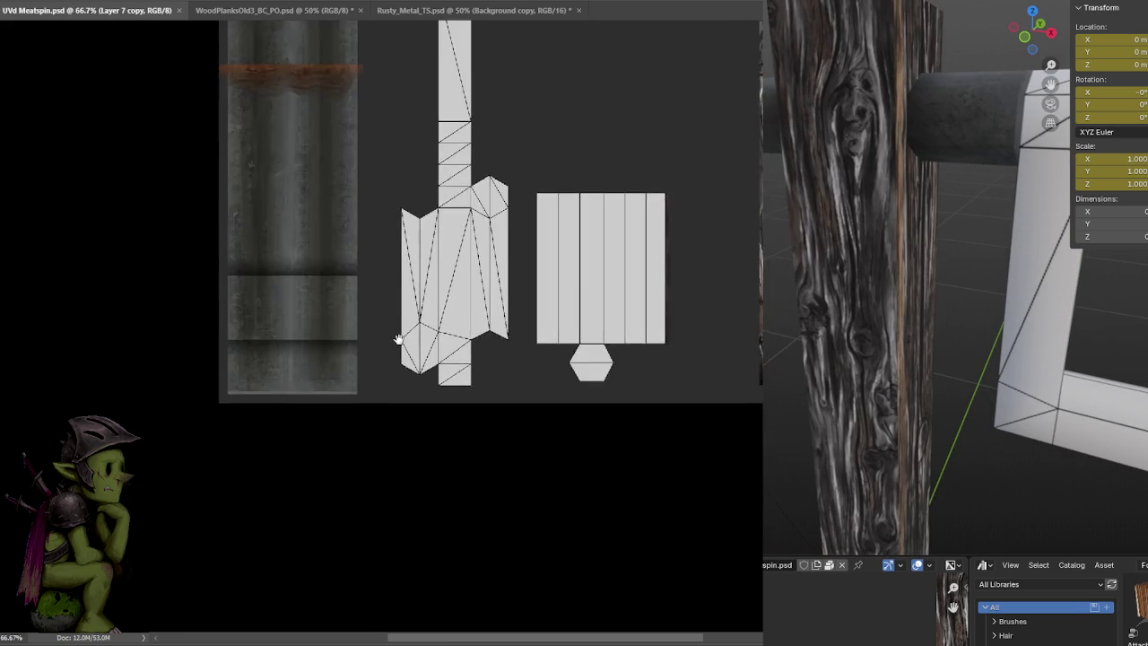
alt+scroll(640, 326, down, 2)
alt+scroll(700, 290, up, 3)
alt+scroll(710, 340, up, 1)
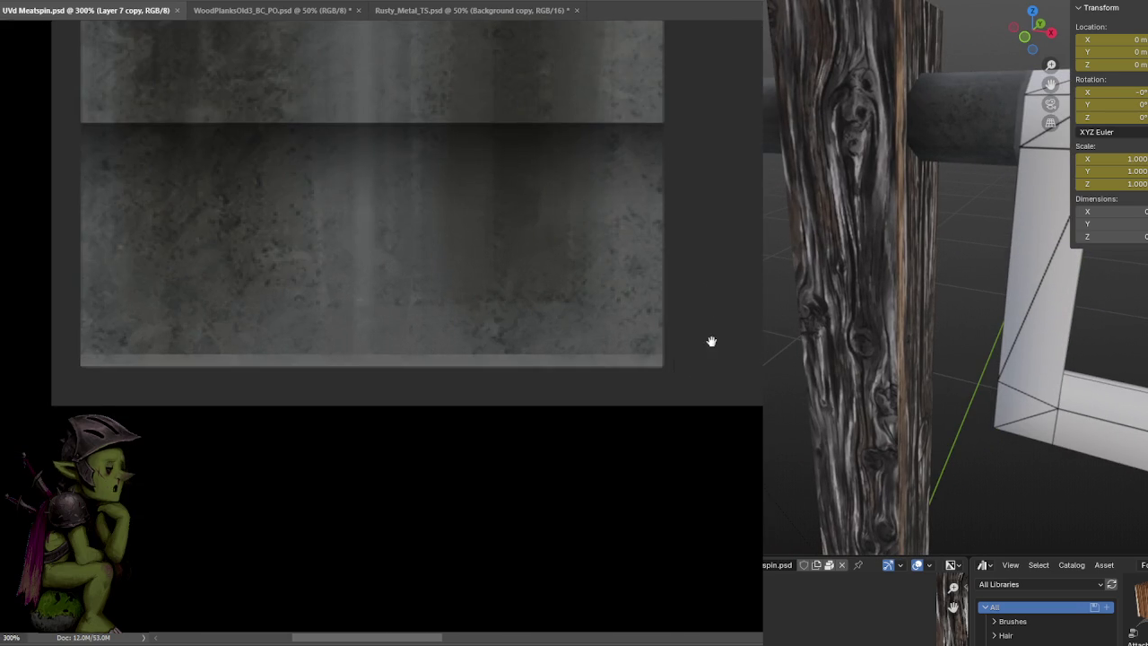
Select Layer 3, reorder it in the stack, then select the Background layer
key(alt+bracketleft)
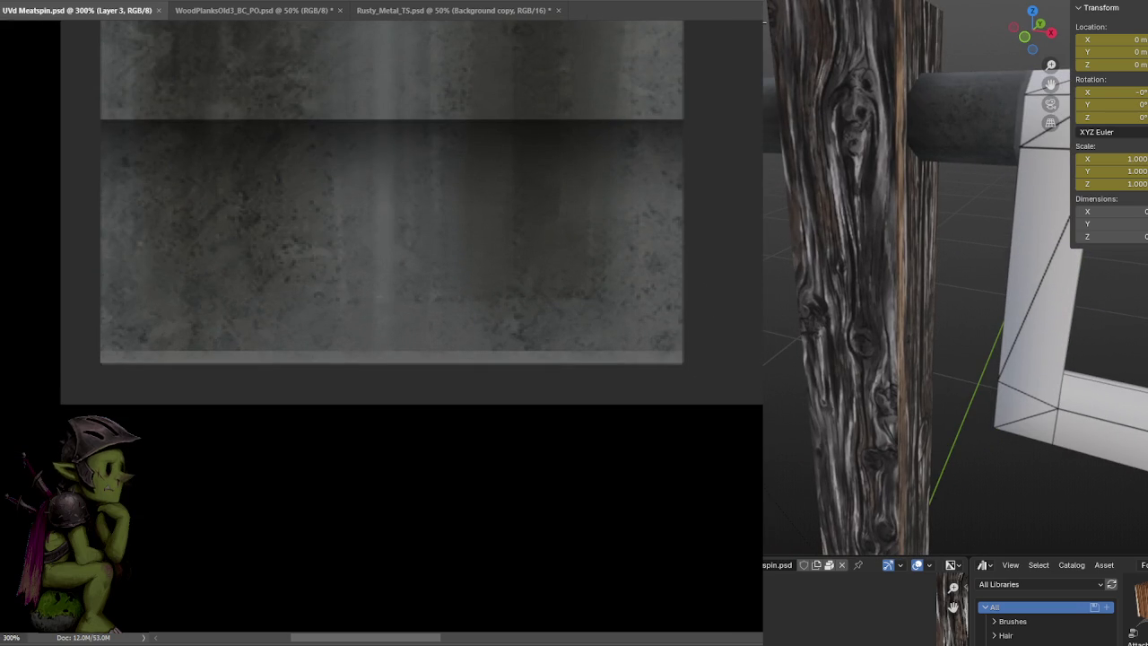
key(ctrl+bracketright)
alt+scroll(511, 329, down, 2)
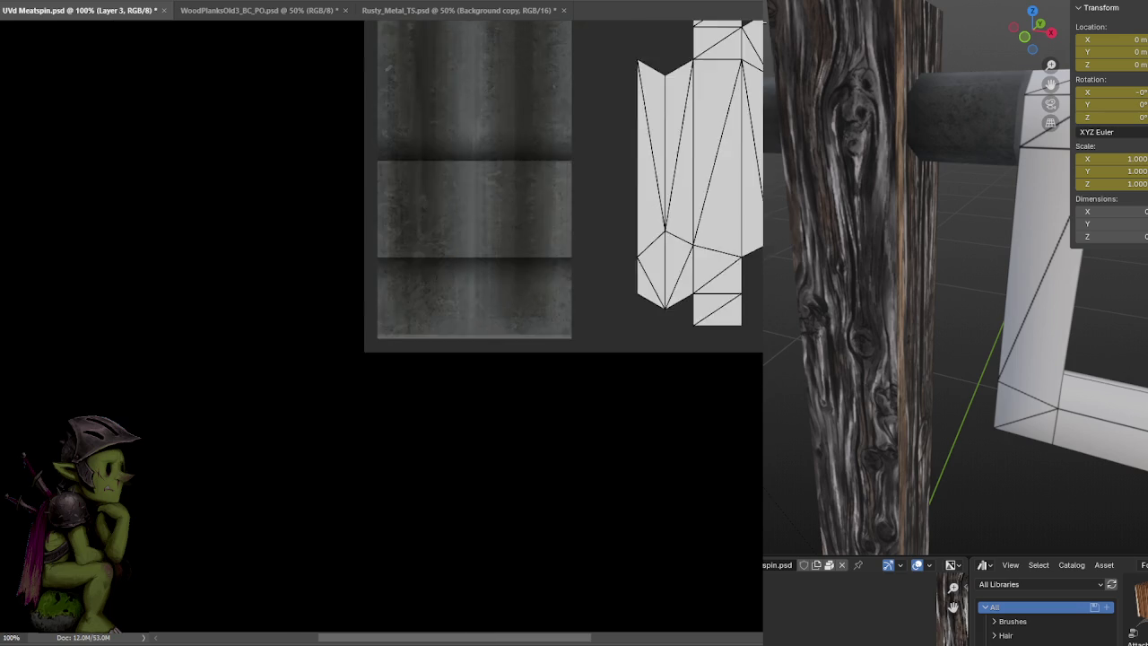
alt+scroll(512, 328, down, 2)
alt+scroll(511, 328, down, 1)
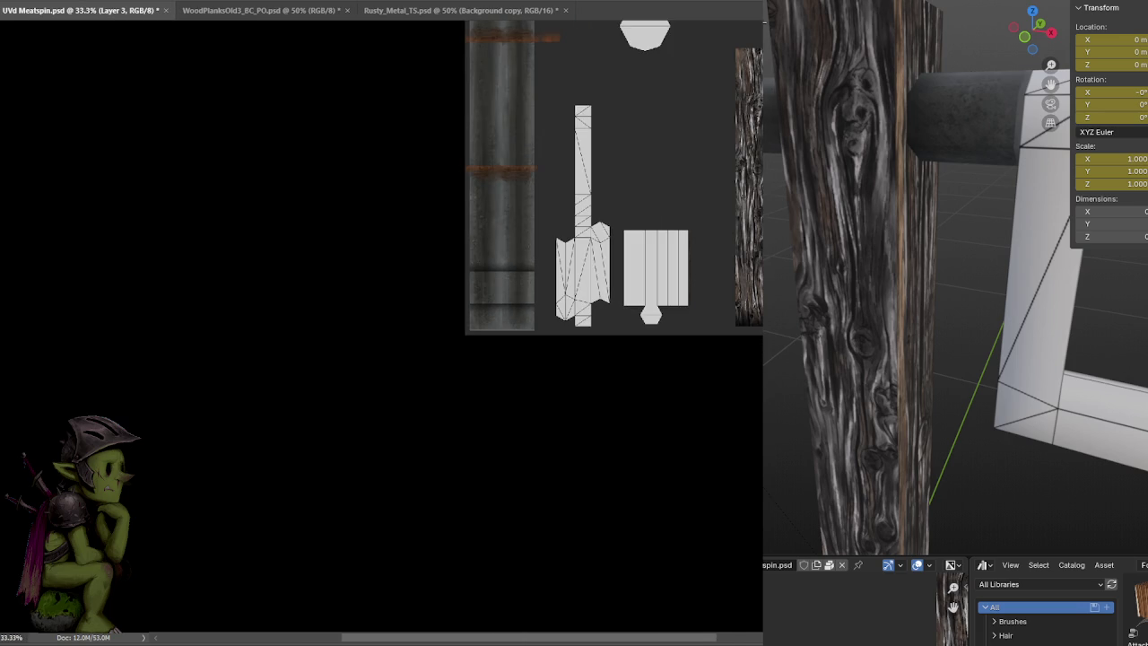
key(alt+bracketleft)
Select the Layer 6 copy layer, save, and zoom in on the metal strip
key(alt+bracketright)
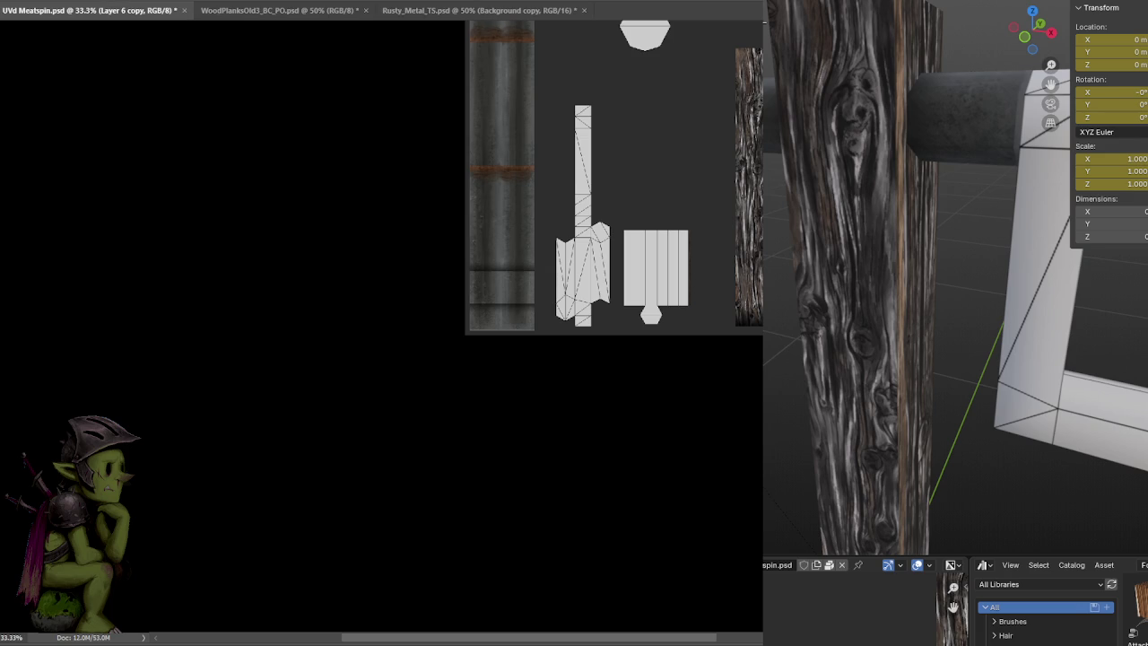
key(ctrl+s)
key(ctrl+plus)
key(ctrl+plus)
key(ctrl+plus)
key(ctrl+plus)
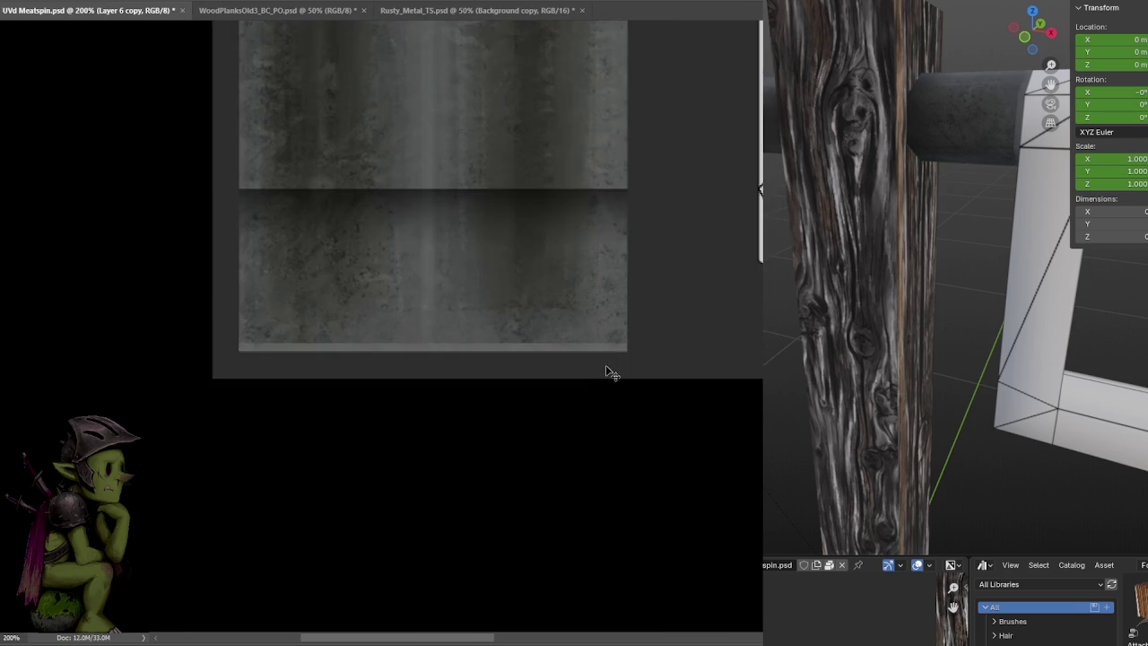
key(ctrl+plus)
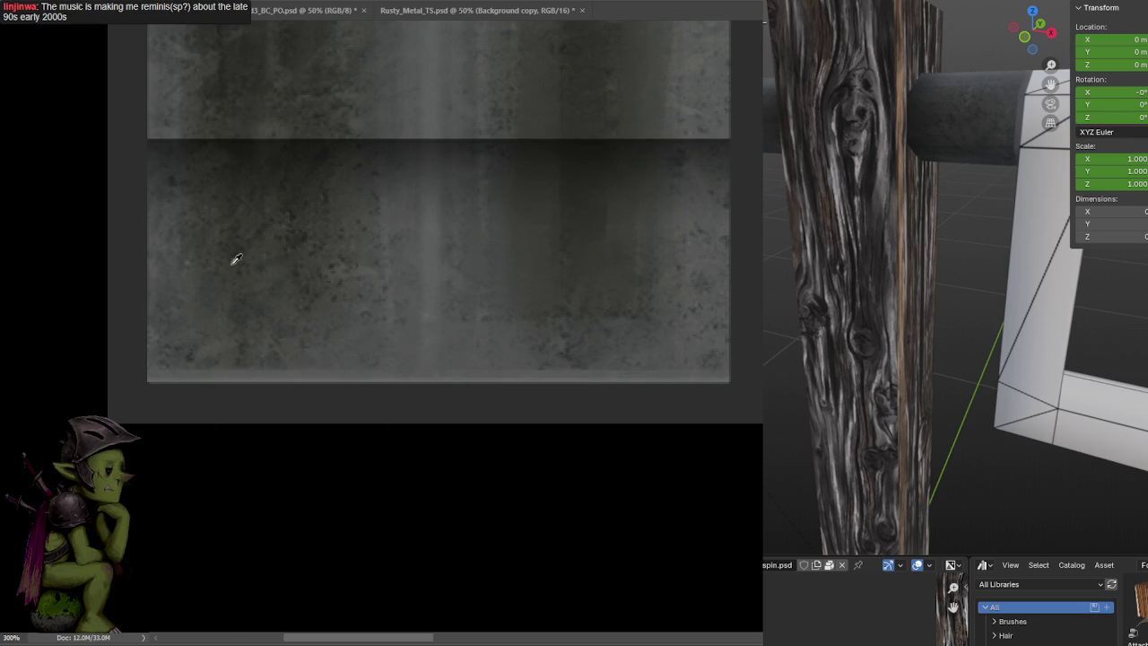
Paint a dark shadow band along the metal strip's lower edge with a soft brush
mouse_move(186, 374)
mouse_down()
mouse_move(669, 392)
mouse_move(730, 377)
mouse_move(146, 449)
mouse_up()
key(ctrl+z)
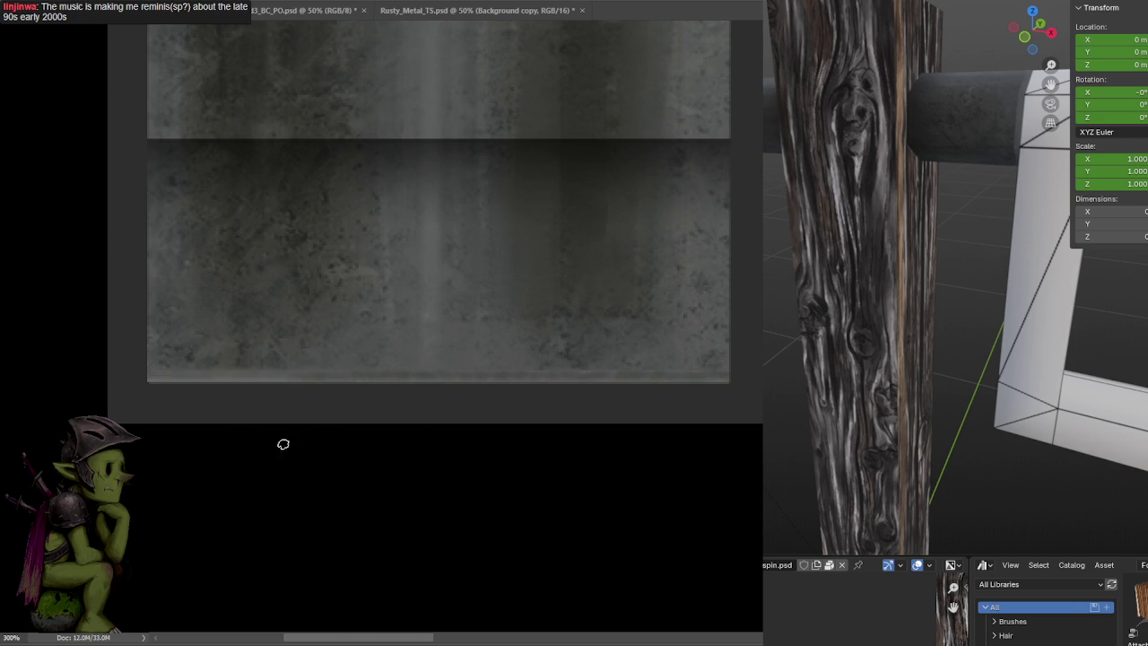
drag(130, 369, 708, 372)
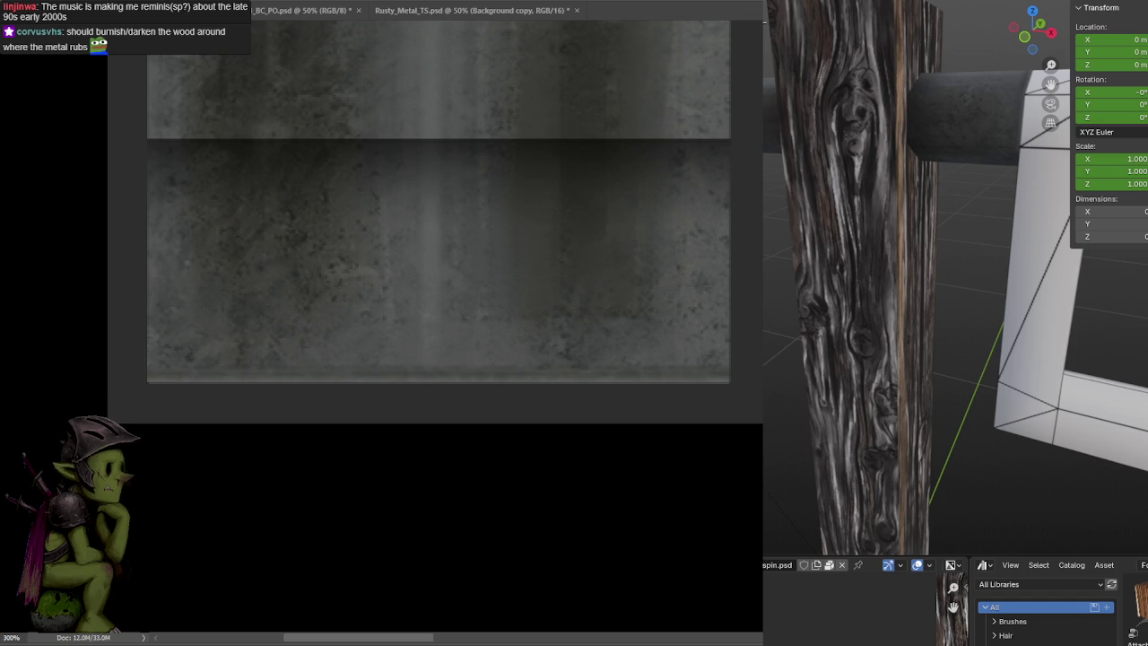
alt+scroll(727, 419, down, 2)
alt+scroll(607, 474, down, 3)
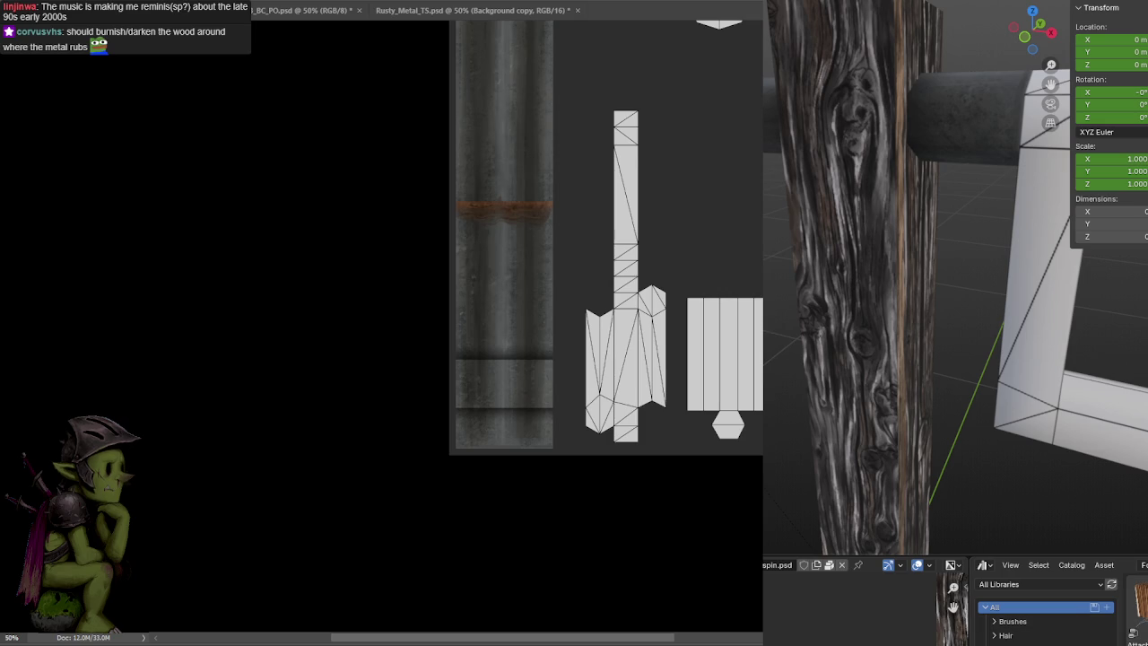
mouse_move(918, 211)
middle_down()
mouse_move(927, 165)
mouse_move(830, 211)
mouse_move(952, 149)
mouse_move(913, 176)
middle_up()
scroll(928, 181, down, 3)
scroll(907, 183, up, 4)
scroll(933, 202, down, 3)
scroll(830, 211, up, 2)
scroll(899, 161, up, 3)
scroll(854, 180, down, 2)
mouse_move(949, 158)
middle_down()
mouse_move(993, 153)
mouse_move(936, 179)
mouse_move(986, 165)
middle_up()
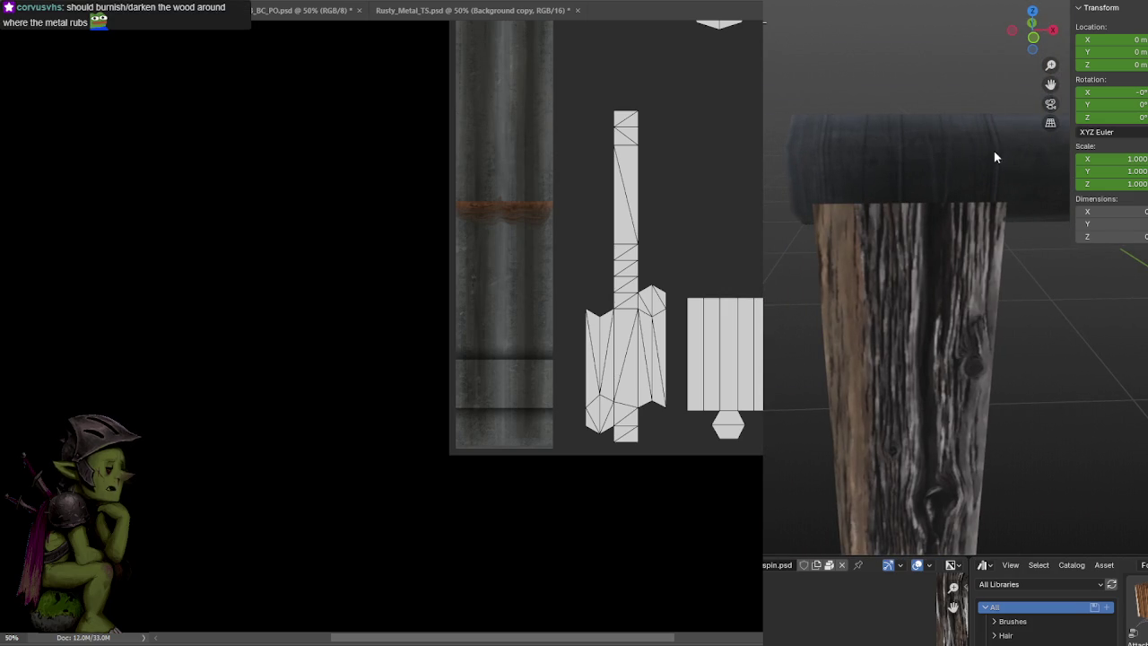
scroll(937, 218, down, 3)
mouse_move(935, 180)
middle_down()
mouse_move(935, 225)
mouse_move(943, 162)
mouse_move(979, 172)
mouse_move(887, 192)
mouse_move(908, 193)
mouse_move(916, 159)
mouse_move(983, 177)
mouse_move(992, 194)
mouse_move(1027, 148)
middle_up()
mouse_move(960, 191)
middle_down()
mouse_move(928, 181)
mouse_move(939, 192)
mouse_move(915, 244)
mouse_move(910, 195)
mouse_move(879, 185)
mouse_move(954, 179)
mouse_move(1045, 198)
mouse_move(906, 209)
mouse_move(949, 208)
mouse_move(978, 229)
middle_up()
scroll(940, 188, up, 5)
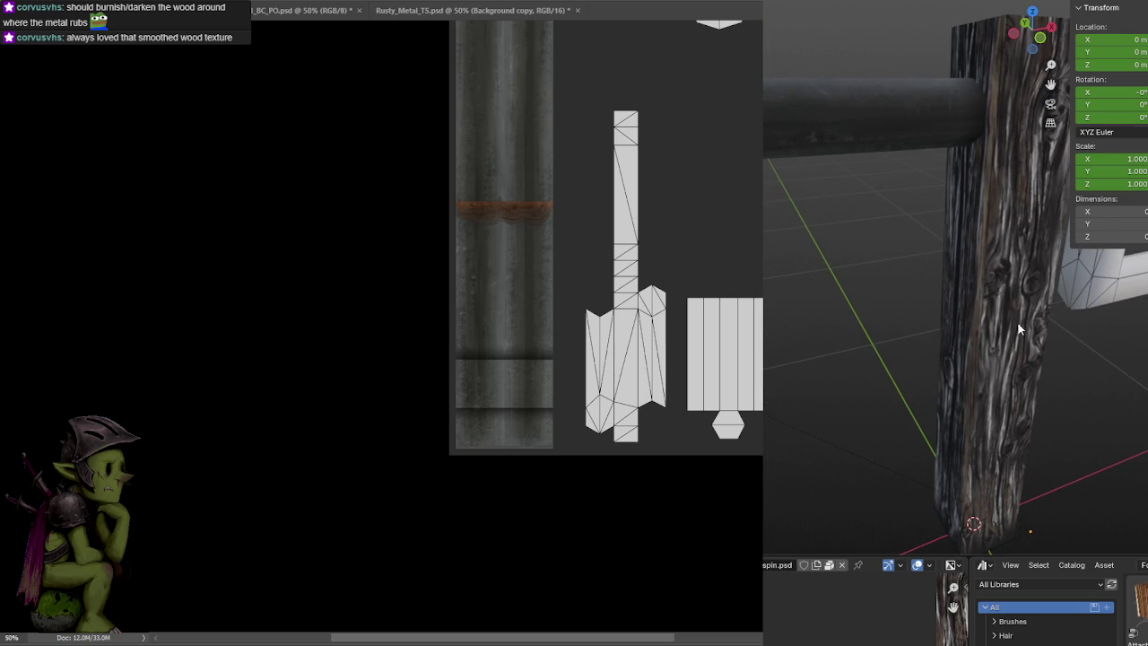
click(1007, 261)
click(901, 252)
alt+scroll(664, 266, down, 1)
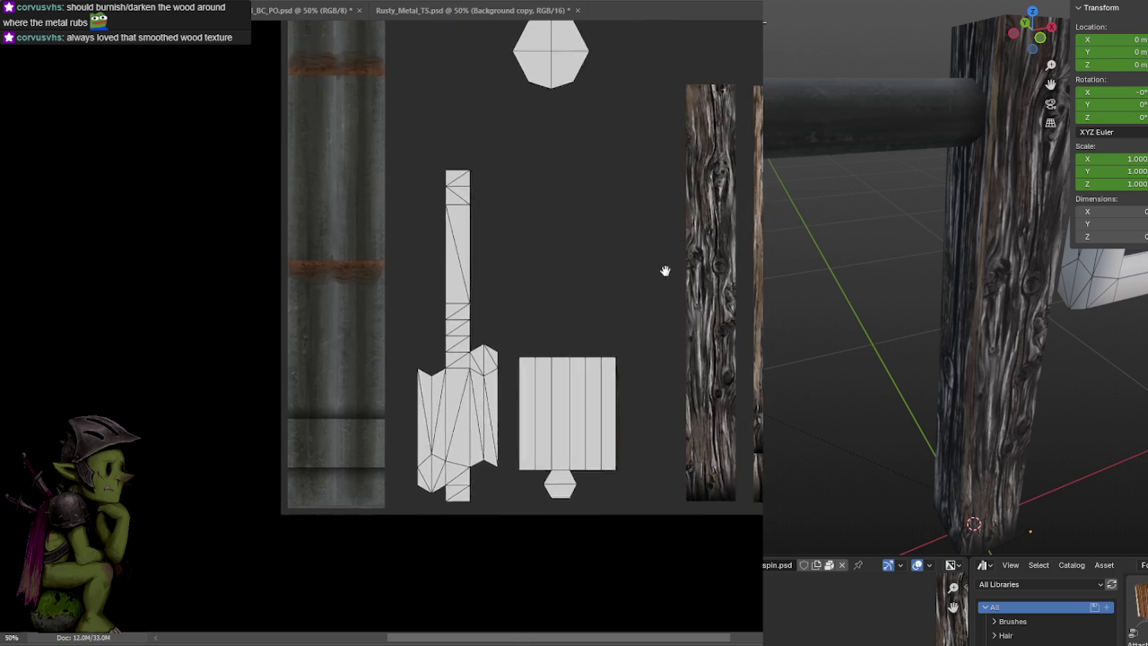
alt+scroll(694, 260, up, 1)
alt+scroll(677, 302, up, 1)
alt+scroll(681, 301, up, 1)
scroll(682, 301, right, 2)
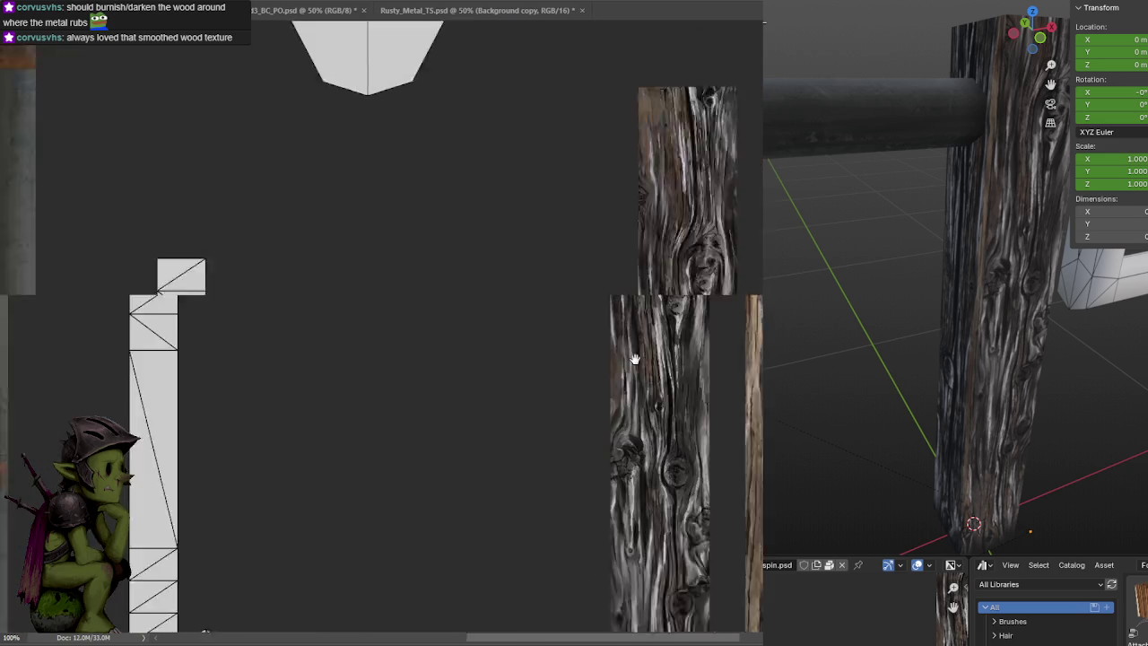
alt+scroll(633, 359, down, 1)
alt+scroll(602, 377, down, 1)
alt+scroll(668, 294, up, 1)
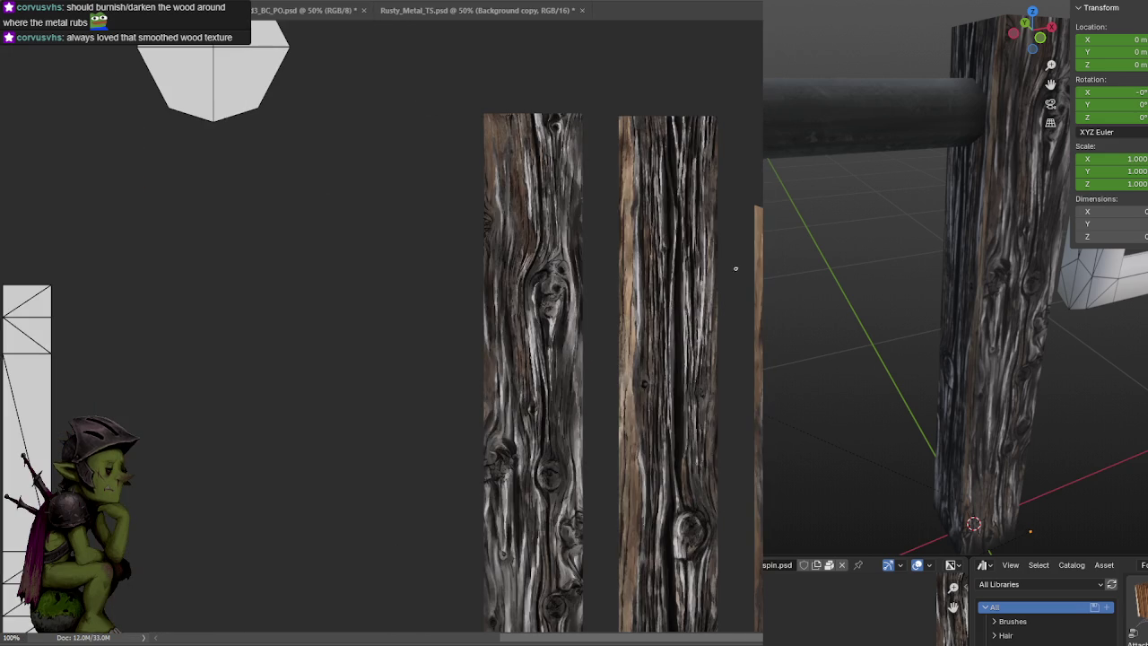
alt+scroll(681, 235, up, 1)
alt+scroll(708, 235, up, 1)
alt+scroll(682, 278, up, 1)
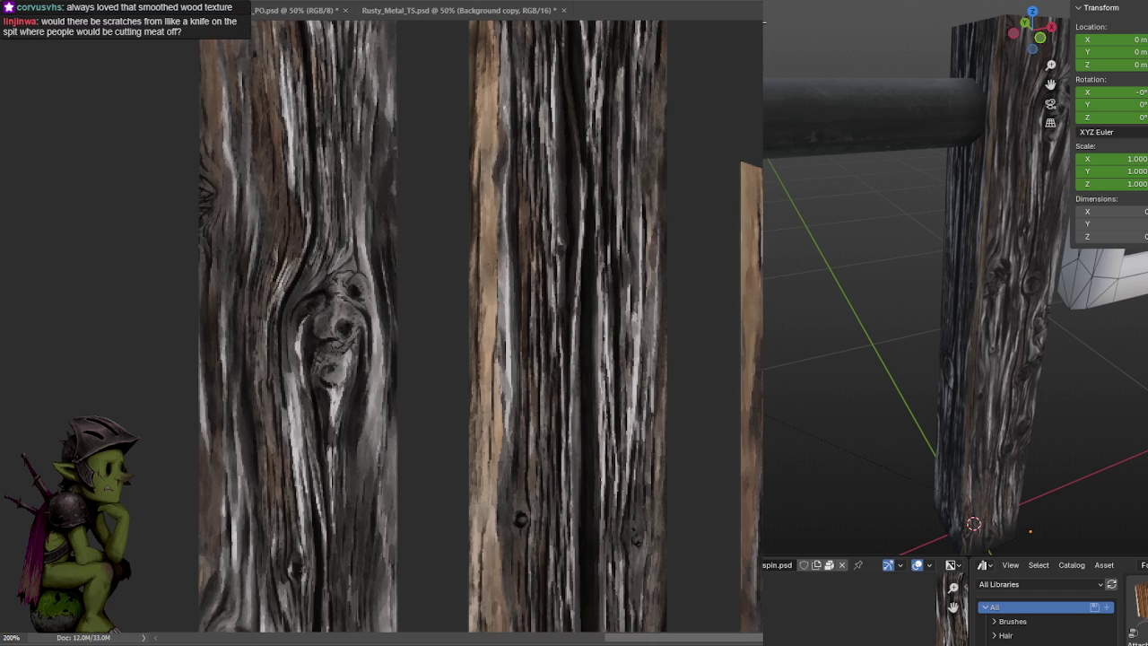
drag(752, 66, 761, 201)
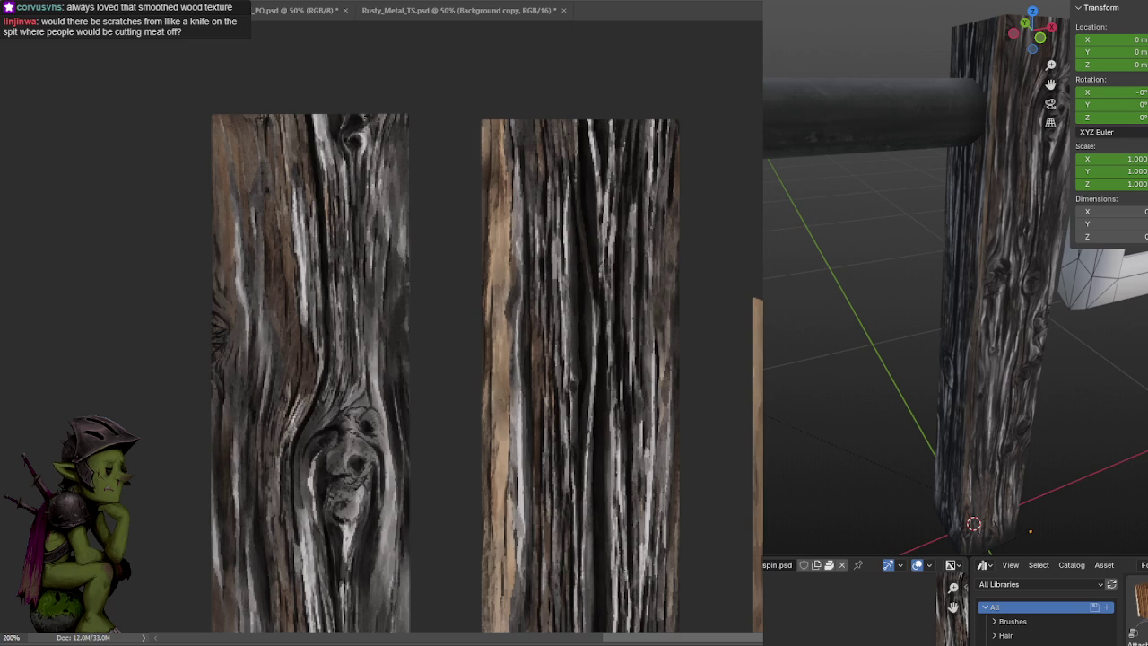
Pick black and try soft test dabs on the right plank, undoing them
key(F6)
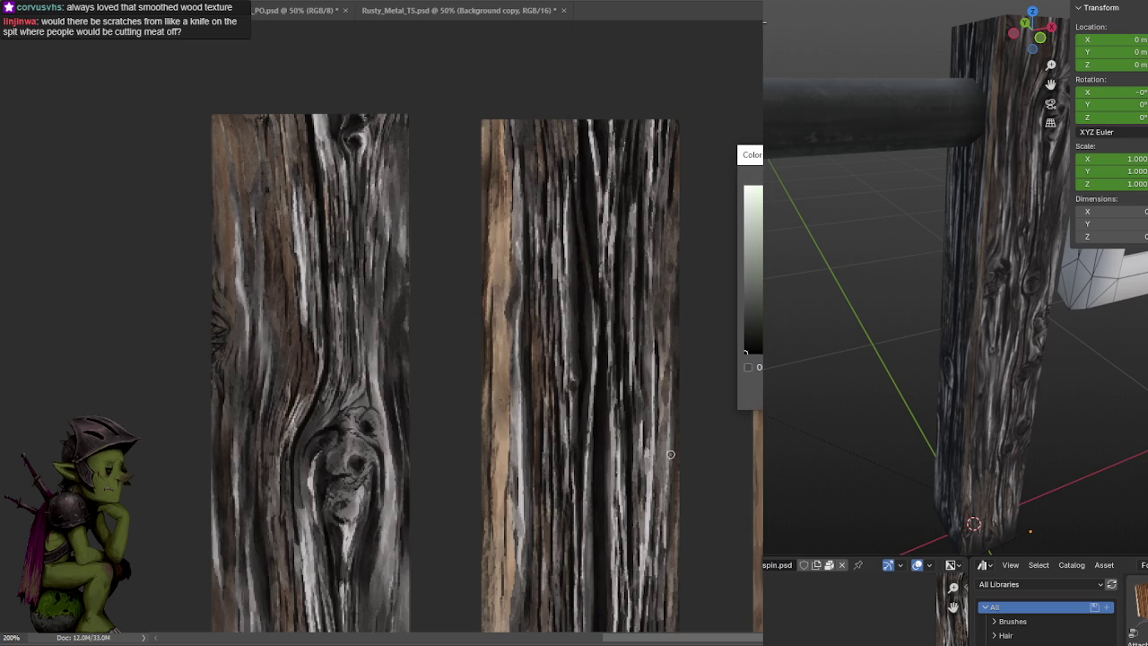
key(F6)
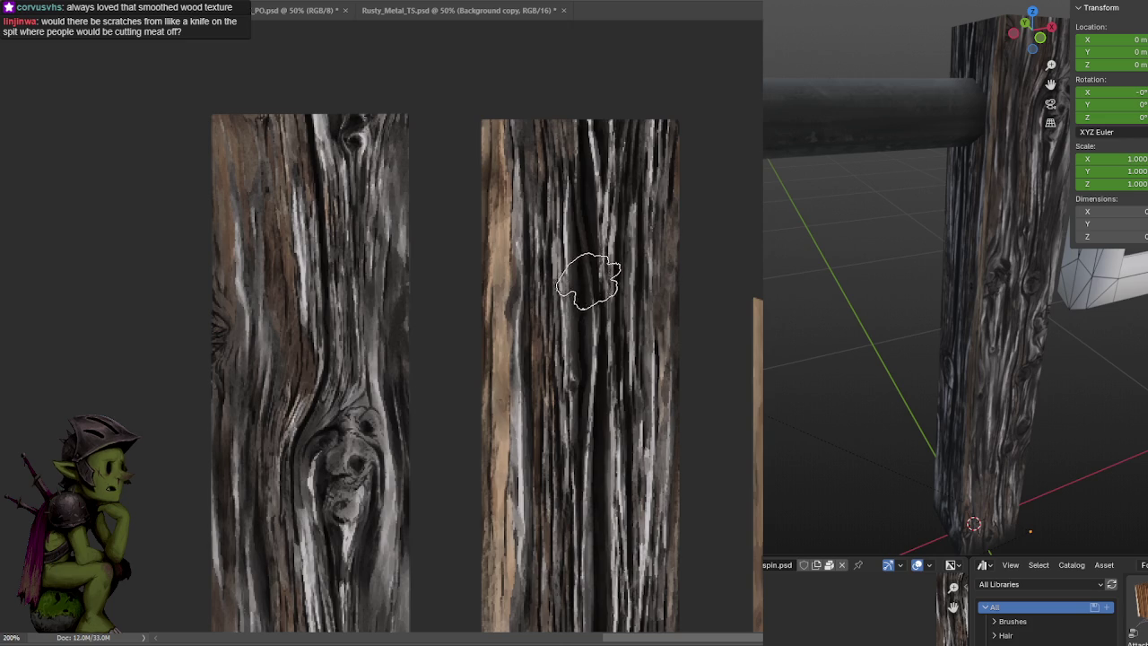
drag(590, 225, 595, 231)
key(ctrl+s)
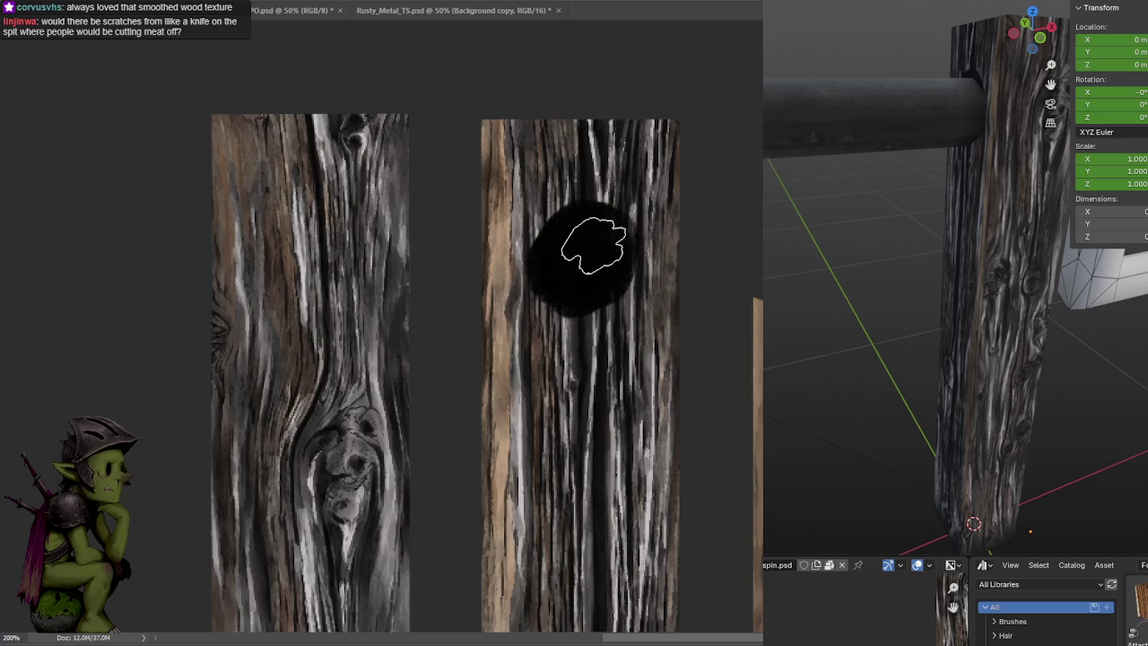
key(ctrl+z)
drag(581, 251, 572, 247)
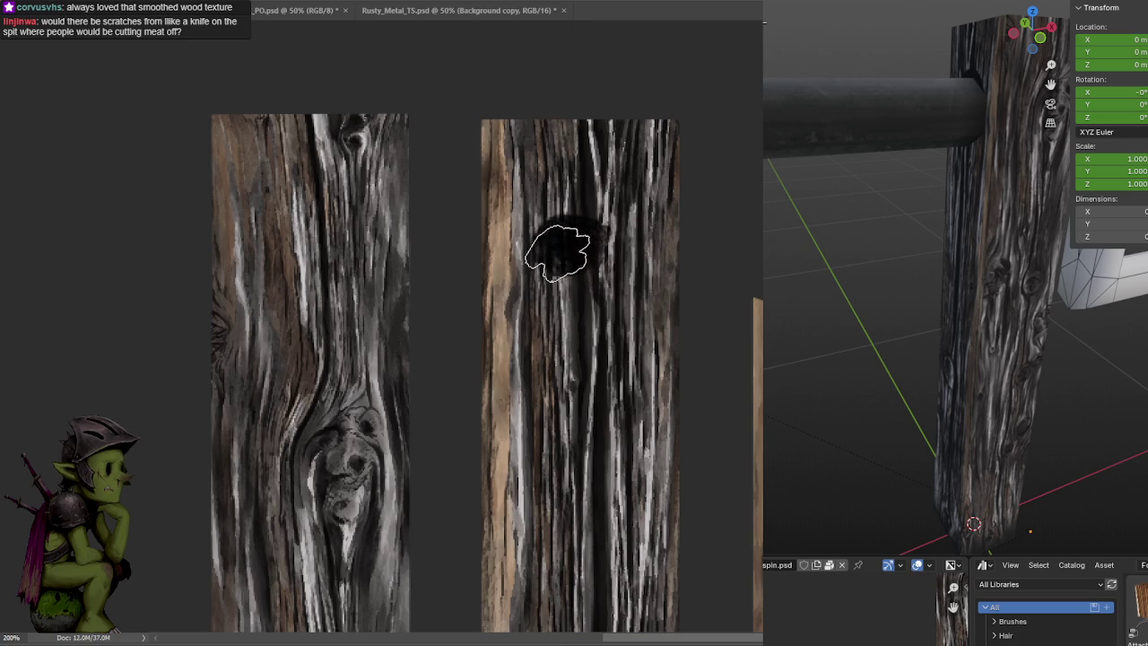
key(ctrl+z)
Paint the dark rod hole near the right plank's top with a smaller brush and preview it
key(bracketleft)
key(bracketleft)
key(bracketleft)
key(bracketleft)
mouse_move(570, 234)
mouse_down()
mouse_move(536, 290)
mouse_move(566, 254)
mouse_move(568, 267)
mouse_move(546, 243)
mouse_move(589, 226)
mouse_move(620, 235)
mouse_move(633, 287)
mouse_move(636, 274)
mouse_move(626, 311)
mouse_move(561, 331)
mouse_move(574, 330)
mouse_move(559, 305)
mouse_move(583, 326)
mouse_move(618, 295)
mouse_move(622, 269)
mouse_up()
scroll(620, 266, down, 2)
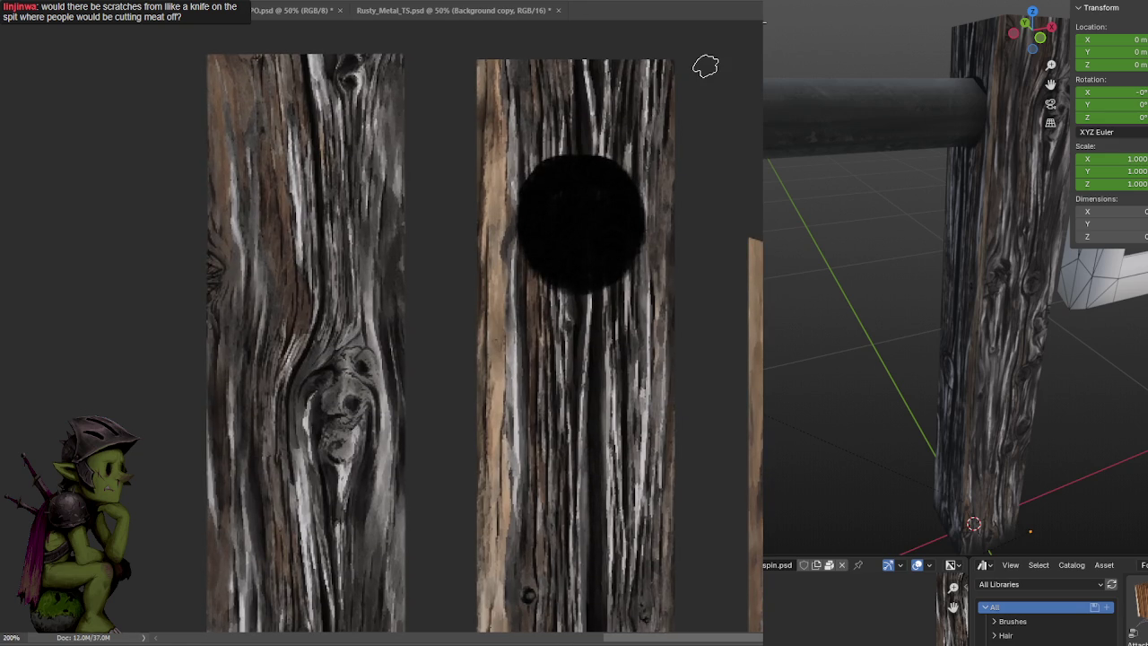
key(ctrl+v)
mouse_move(1032, 189)
middle_down()
mouse_move(942, 189)
mouse_move(969, 178)
mouse_move(1007, 225)
mouse_move(965, 268)
mouse_move(905, 239)
mouse_move(939, 268)
mouse_move(991, 271)
mouse_move(956, 275)
middle_up()
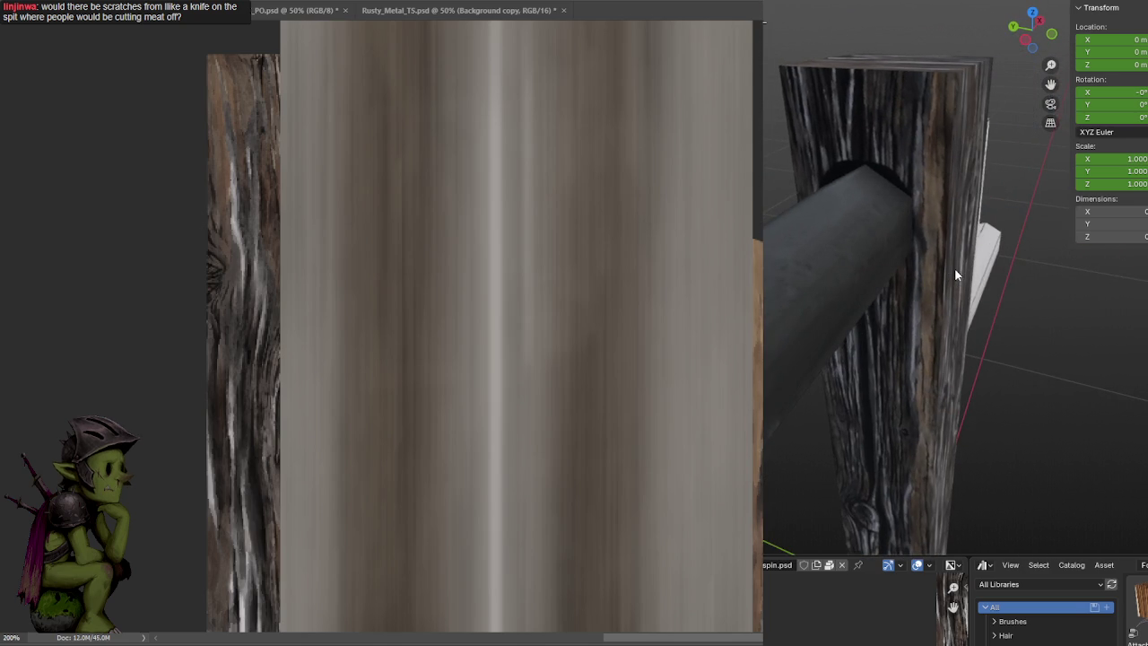
Extend the black hole's right edge and round out its left side, saving
alt+scroll(728, 189, down, 2)
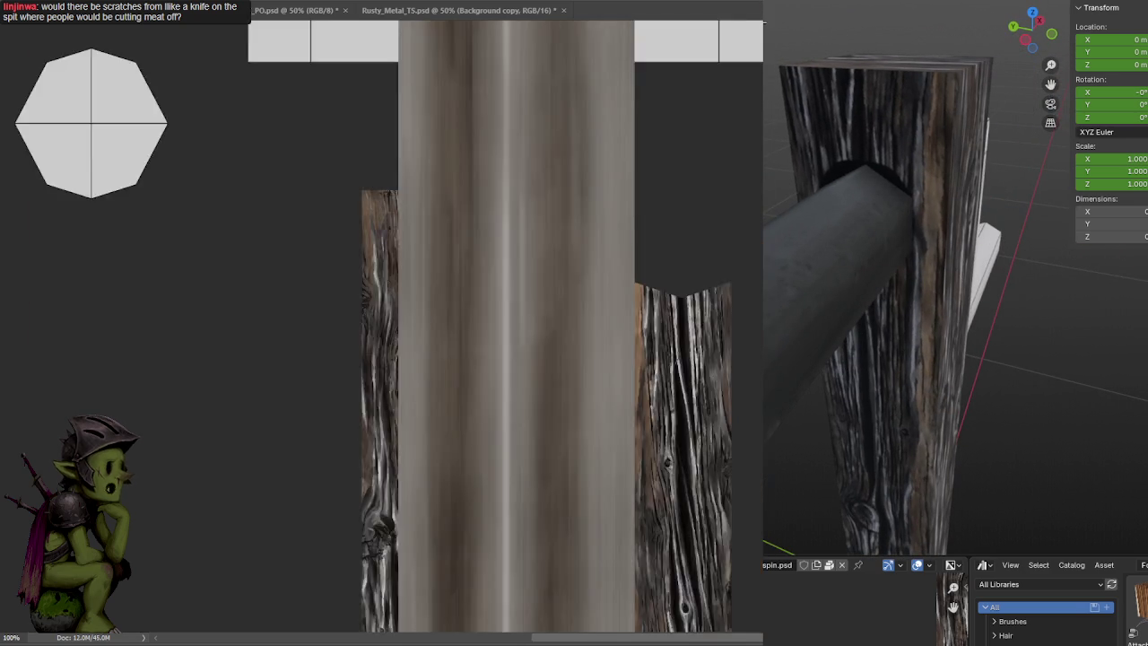
alt+scroll(729, 188, down, 2)
alt+scroll(729, 188, down, 1)
alt+scroll(728, 188, up, 2)
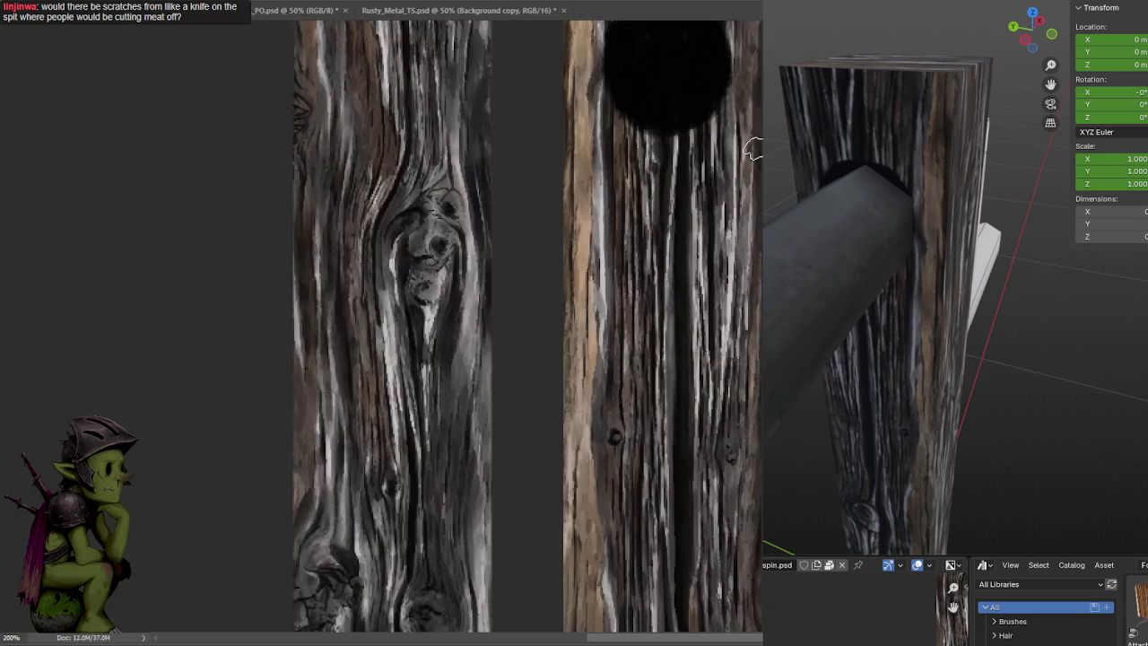
alt+scroll(740, 186, up, 1)
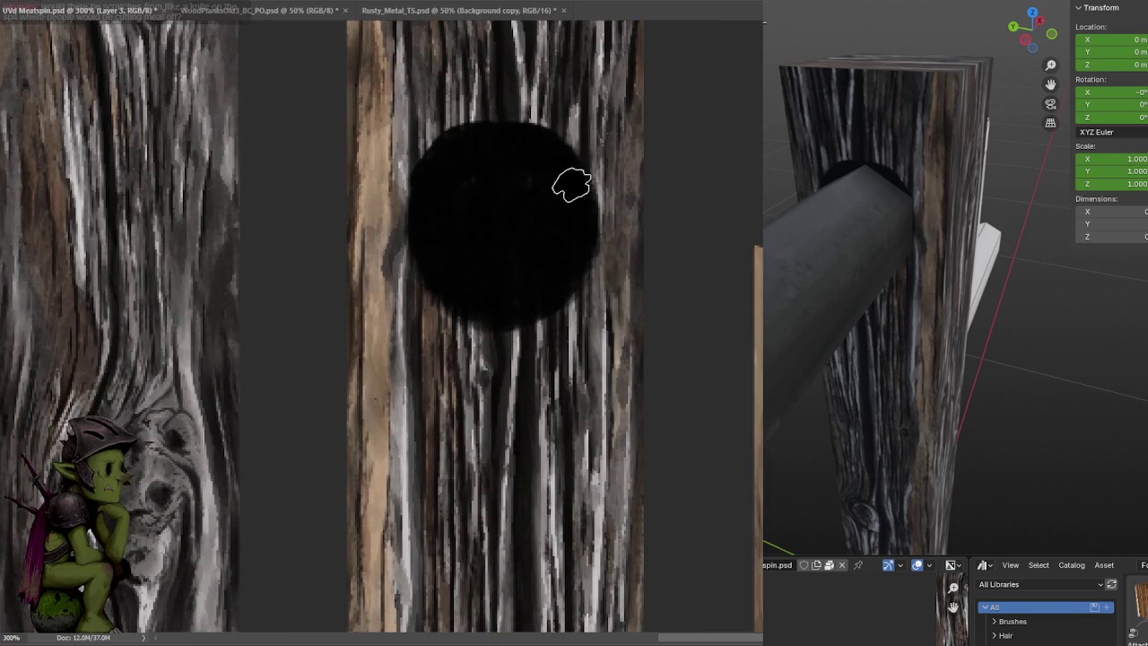
key(ctrl+s)
mouse_move(569, 190)
mouse_down()
mouse_move(546, 147)
mouse_move(589, 248)
mouse_move(556, 294)
mouse_up()
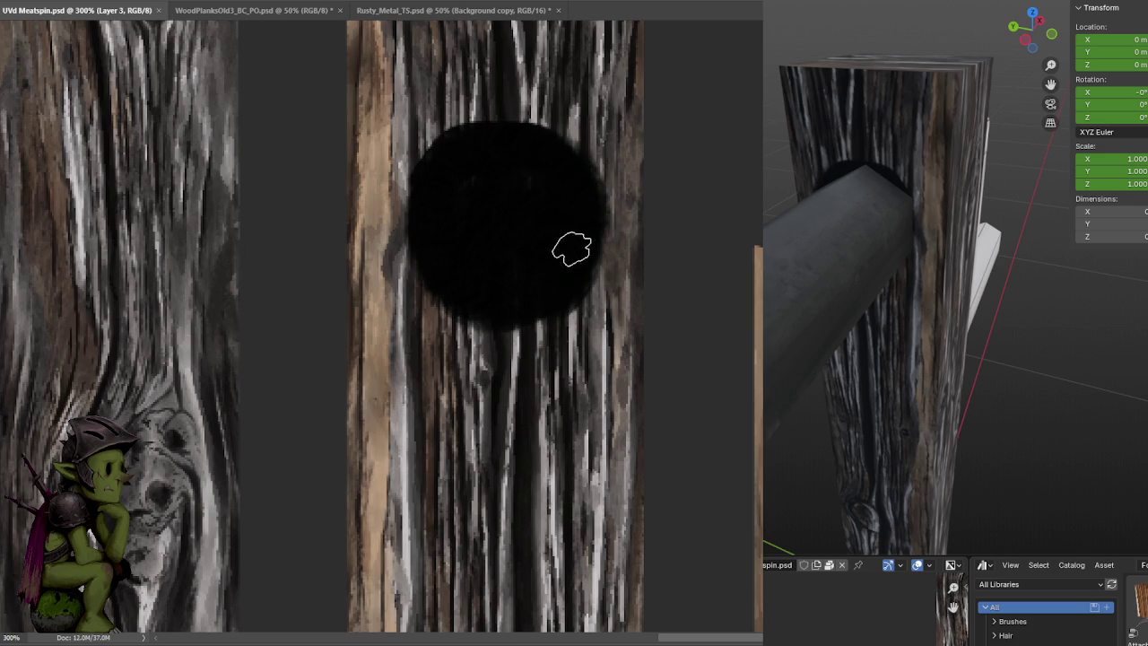
mouse_move(464, 146)
mouse_down()
mouse_move(422, 218)
mouse_move(423, 187)
mouse_move(431, 263)
mouse_move(476, 297)
mouse_up()
key(ctrl+s)
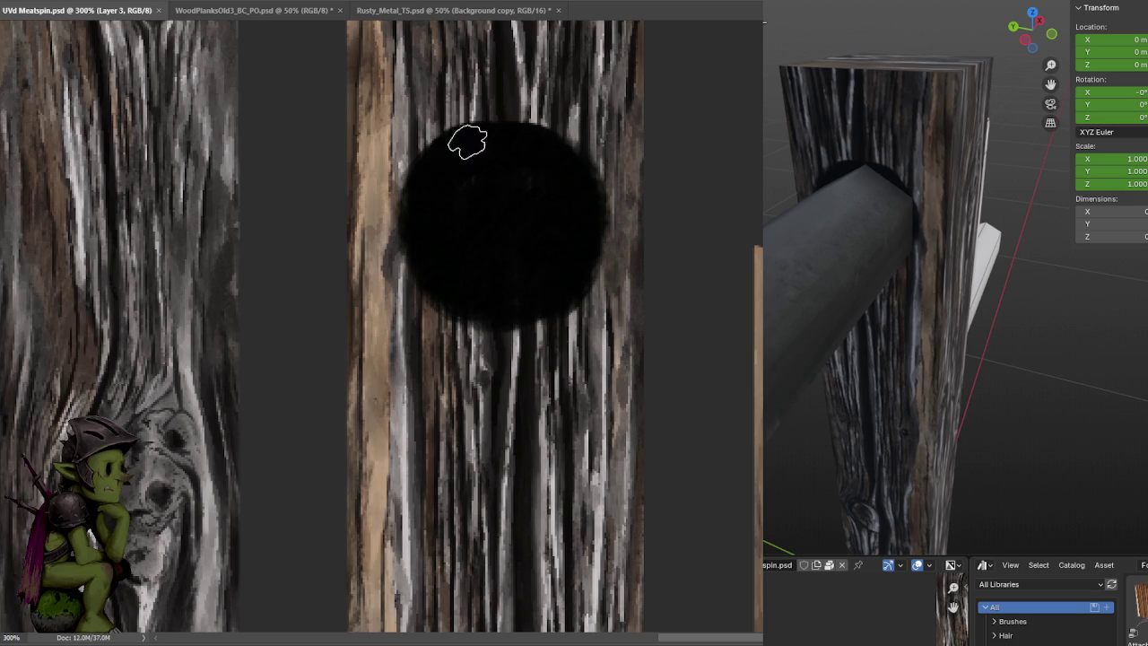
Darken the hole's top-left, lower-left and upper-left edges, then save
drag(457, 141, 427, 137)
mouse_move(414, 193)
mouse_down()
mouse_move(410, 261)
mouse_move(487, 326)
mouse_move(462, 305)
mouse_move(533, 315)
mouse_move(557, 301)
mouse_up()
key(ctrl+s)
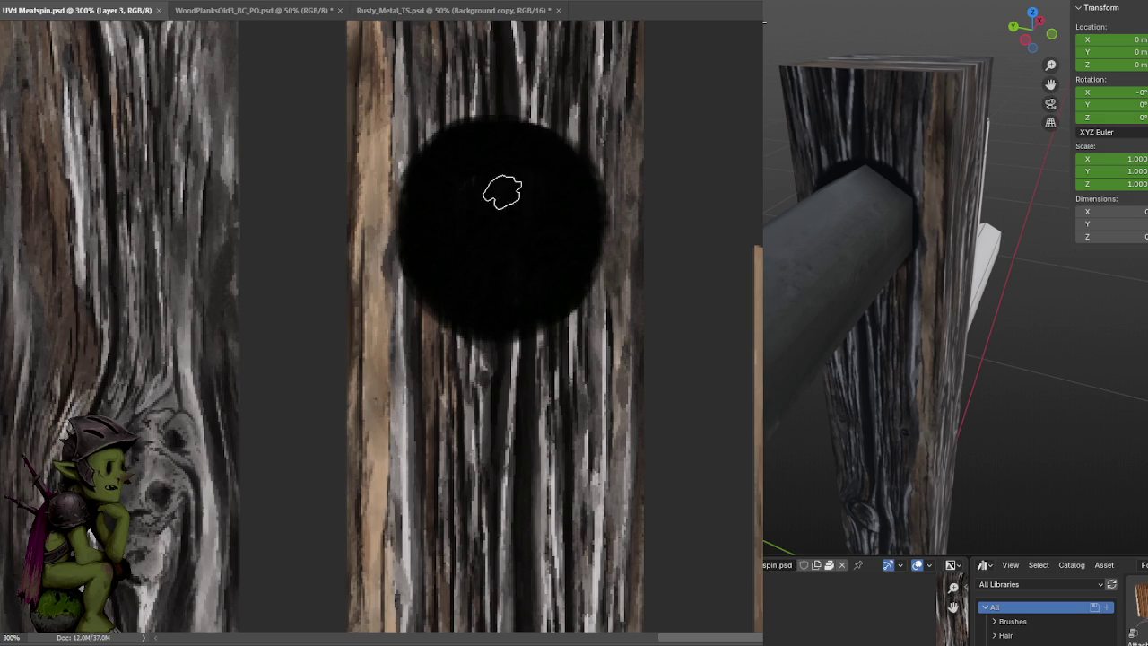
drag(540, 231, 527, 189)
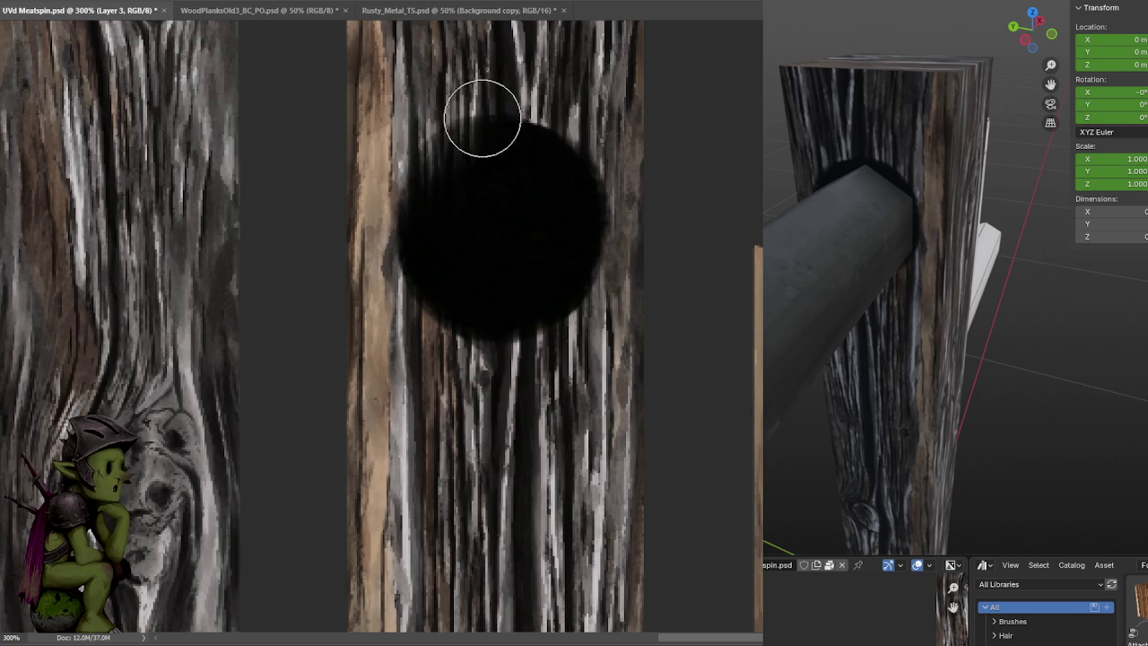
drag(469, 108, 435, 161)
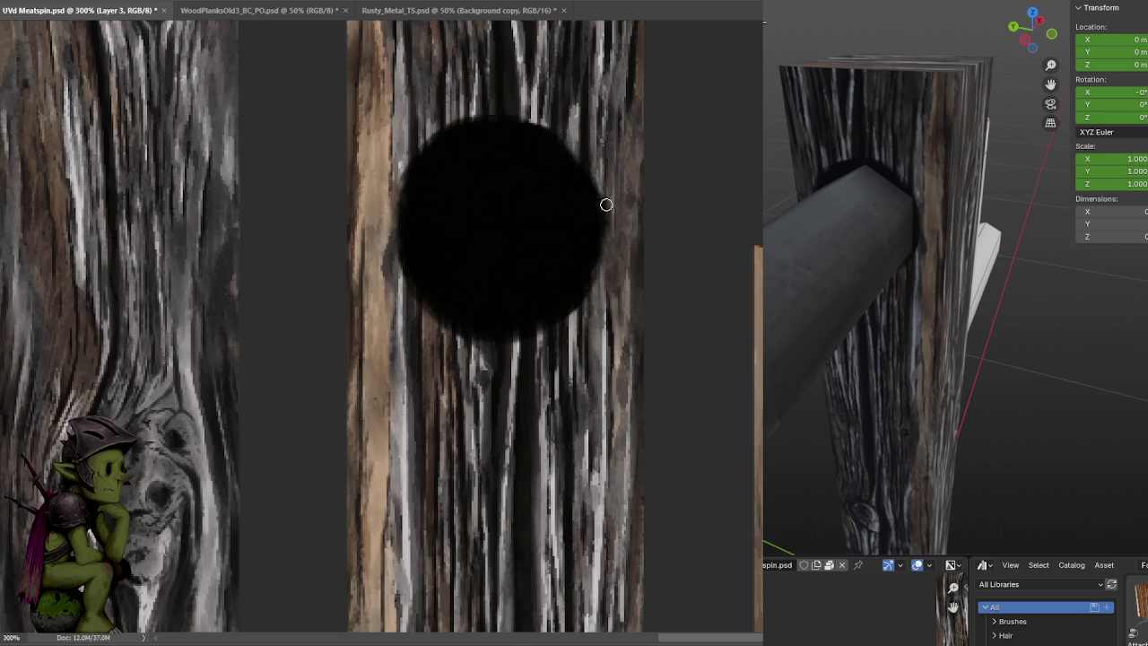
key(ctrl+s)
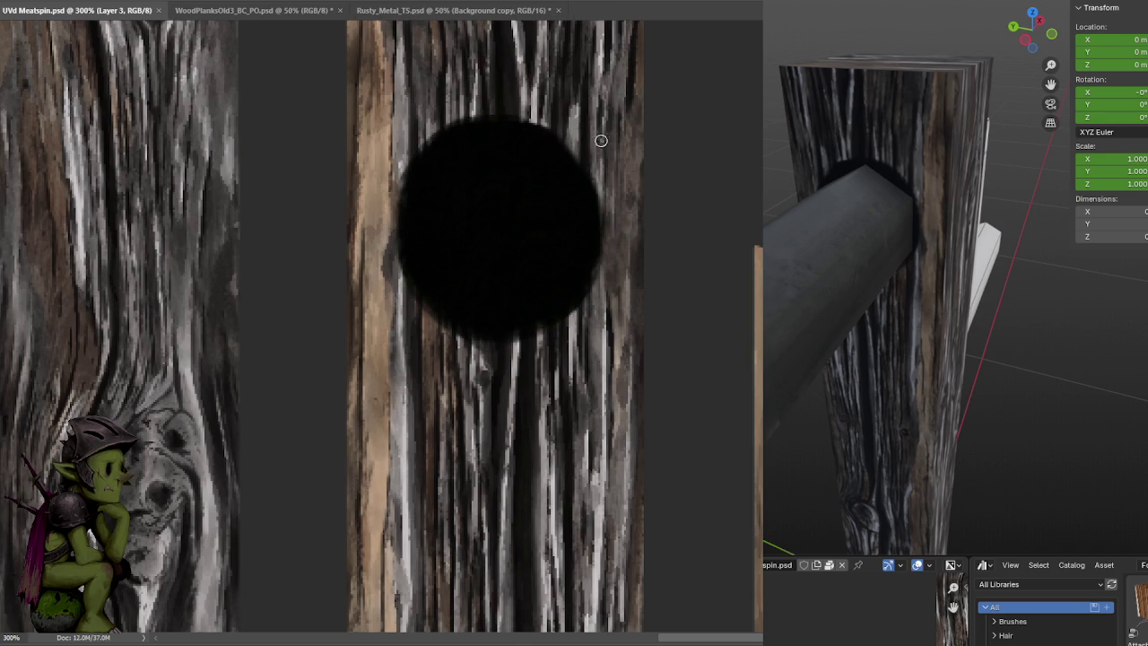
Shift the layer content slightly up-right and inspect the post's side in the 3D preview
ctrl+drag(617, 199, 623, 188)
key(l)
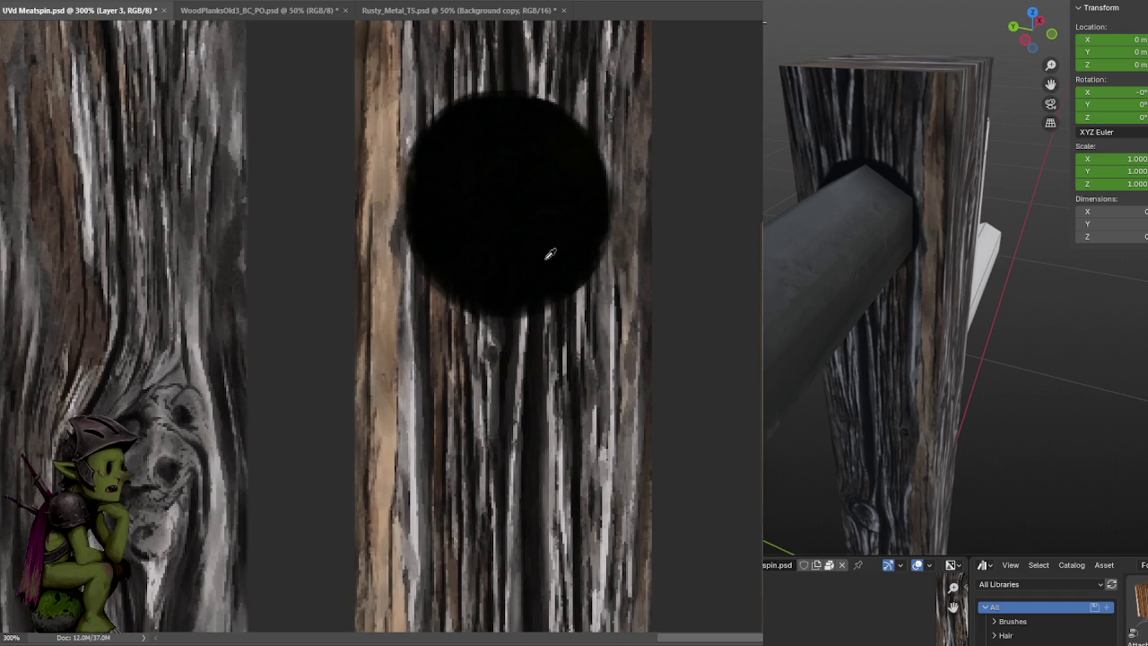
alt+scroll(558, 206, up, 1)
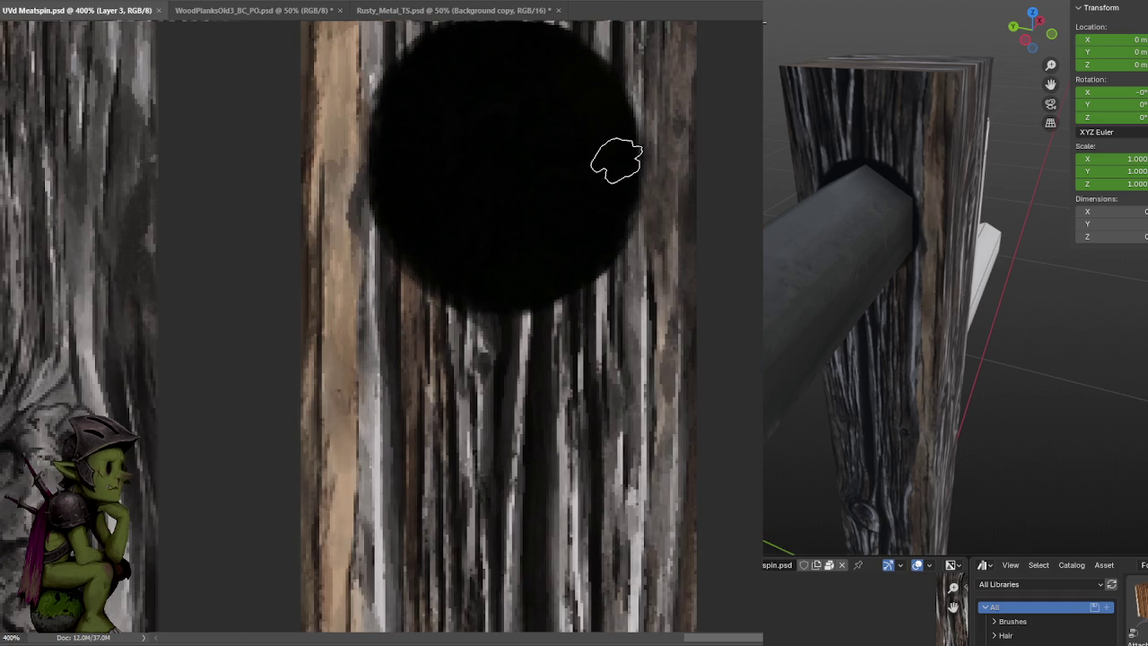
mouse_move(954, 299)
middle_down()
mouse_move(1008, 219)
mouse_move(971, 244)
mouse_move(983, 241)
mouse_move(971, 244)
mouse_move(975, 260)
middle_up()
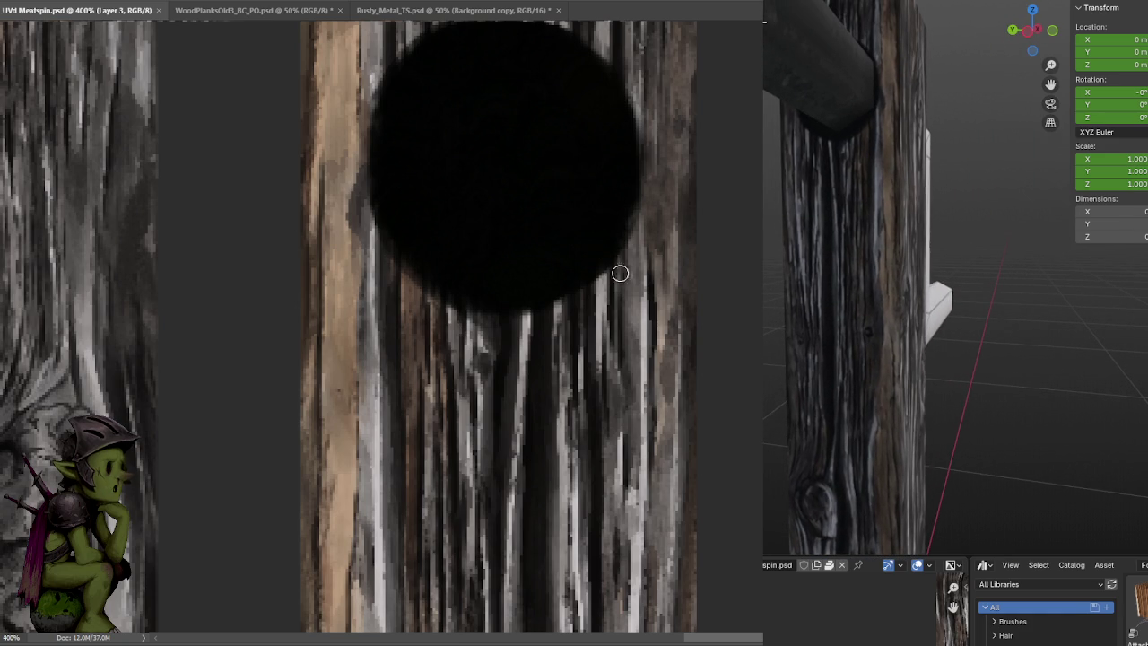
key(ctrl+z)
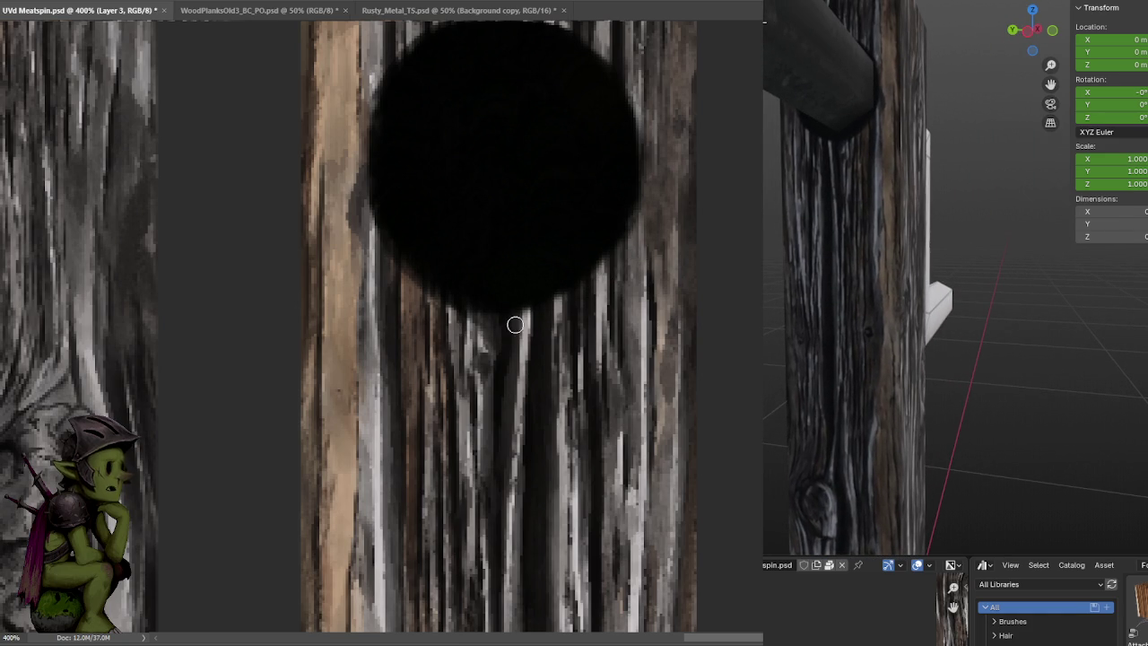
key(ctrl+s)
Try dabs on the hole's lower edge, undoing and saving between attempts
click(472, 302)
key(ctrl+z)
key(ctrl+s)
key(ctrl+z)
key(ctrl+s)
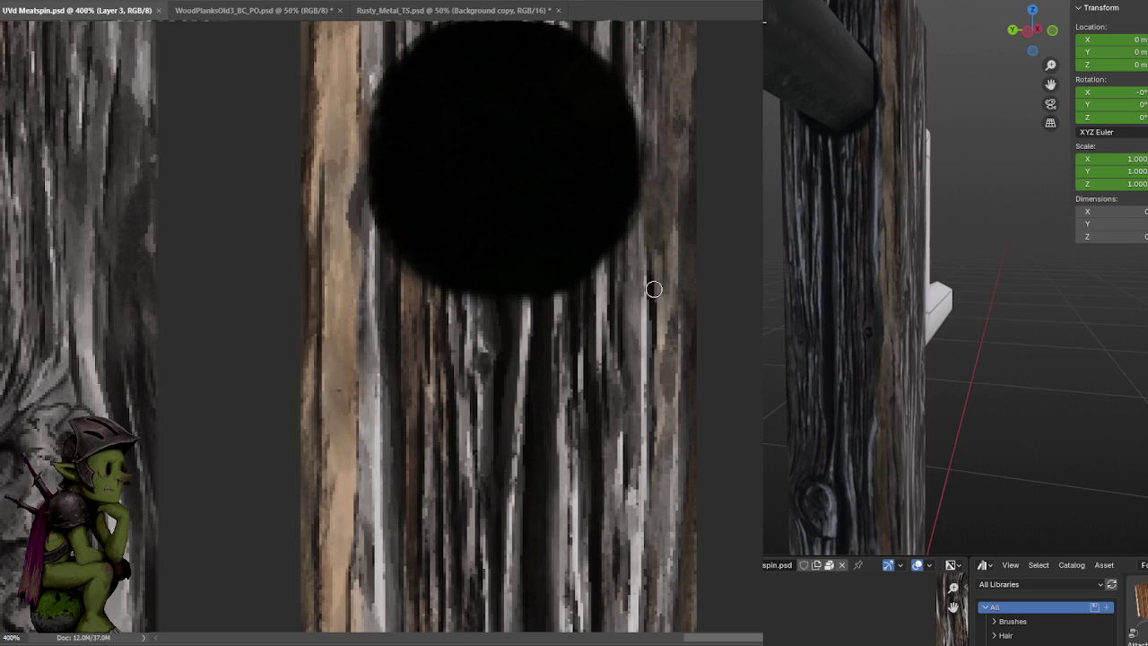
key(ctrl+z)
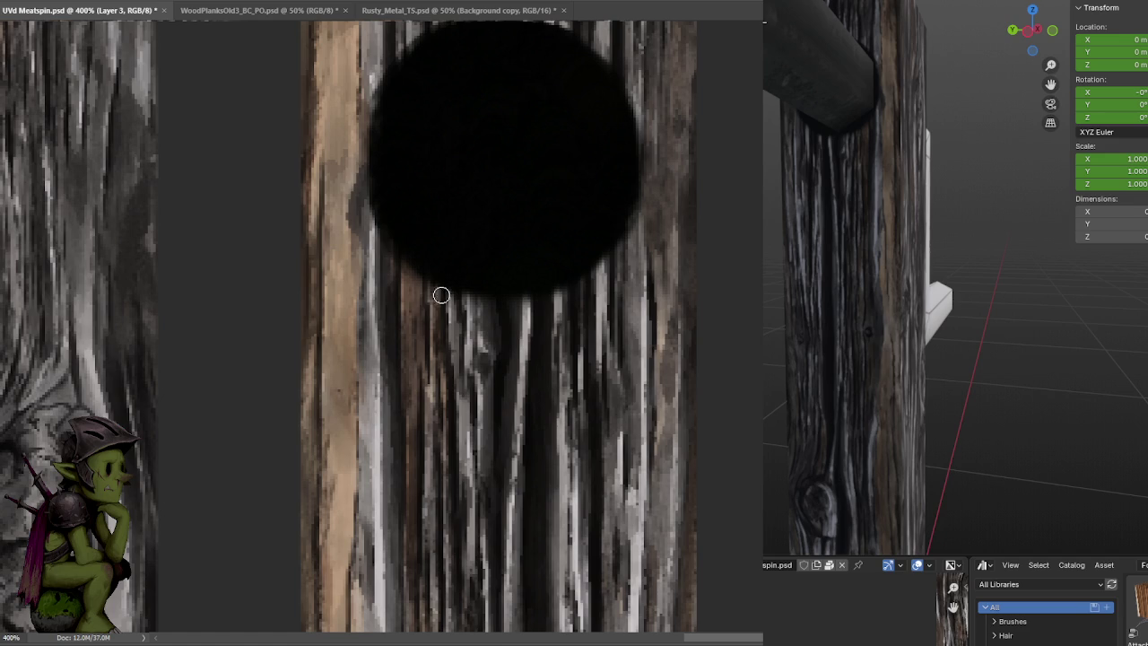
key(ctrl+s)
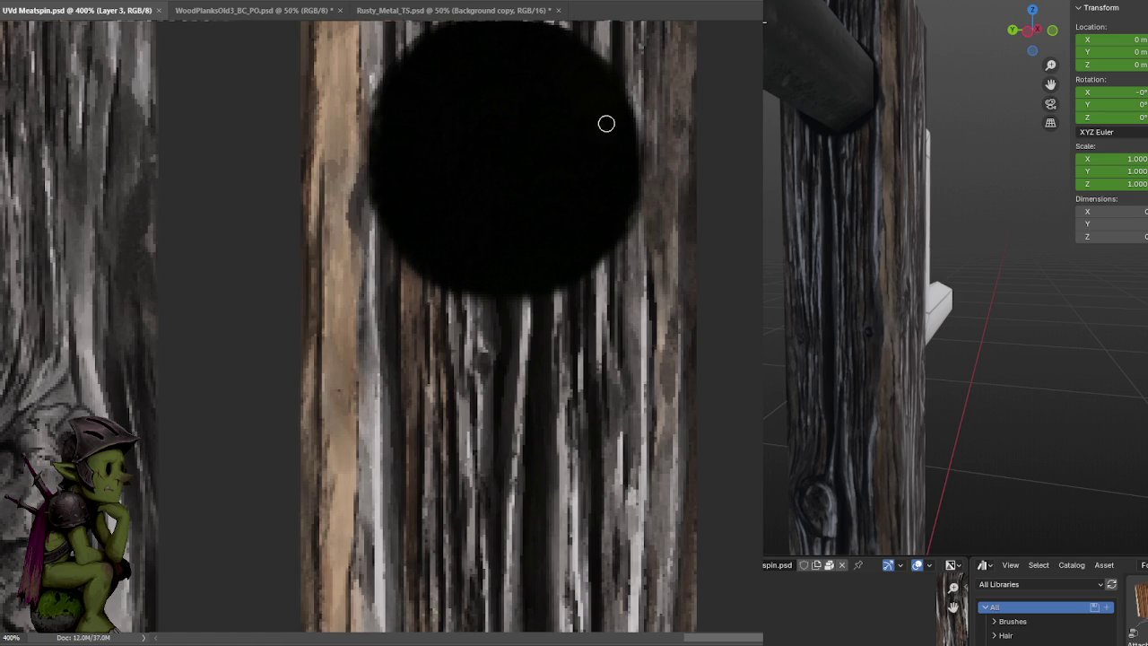
With a larger brush at 300% zoom, softly shade the wood beside and below the hole
key(bracketright)
key(bracketright)
key(bracketright)
key(bracketright)
key(bracketright)
key(bracketright)
key(ctrl+minus)
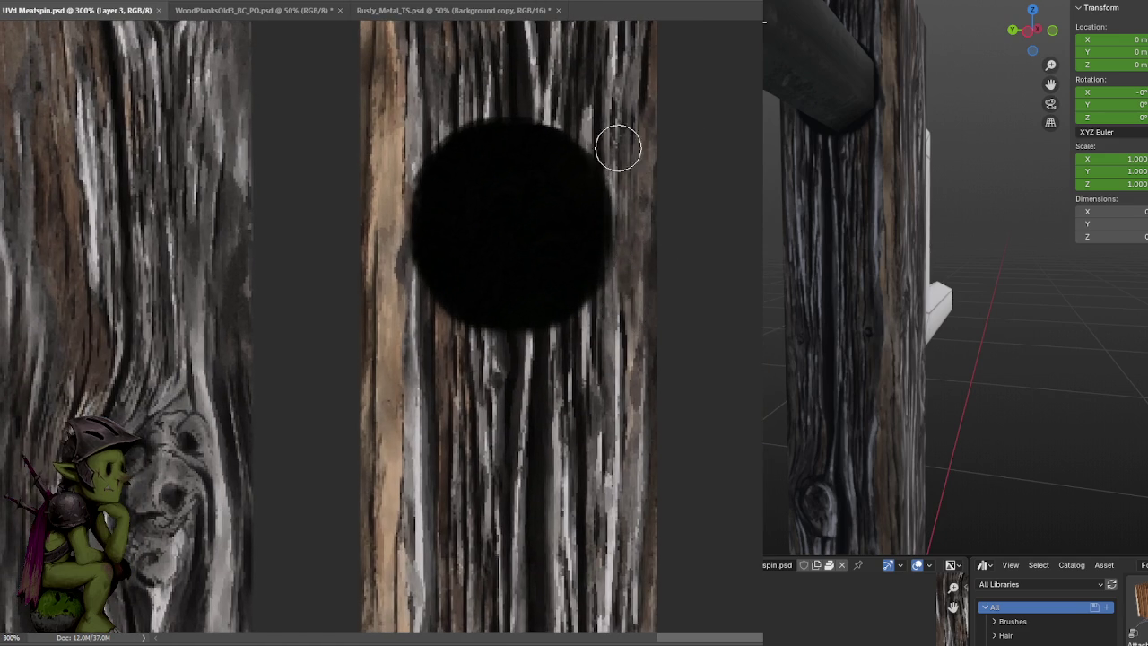
click(489, 84)
drag(382, 200, 390, 203)
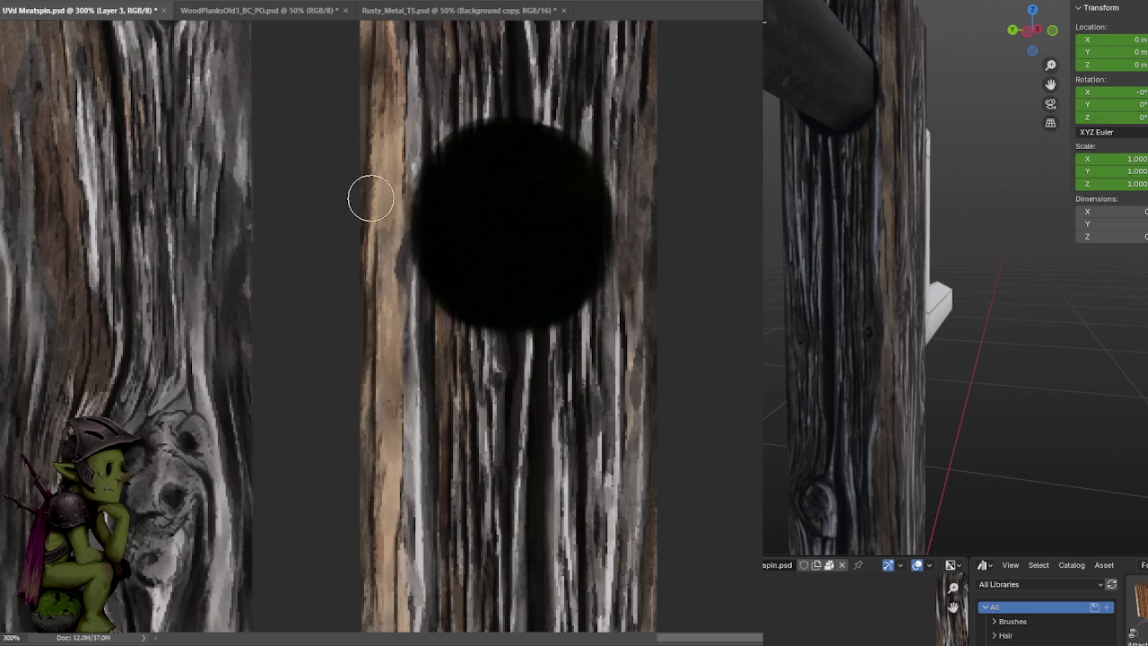
key(ctrl+s)
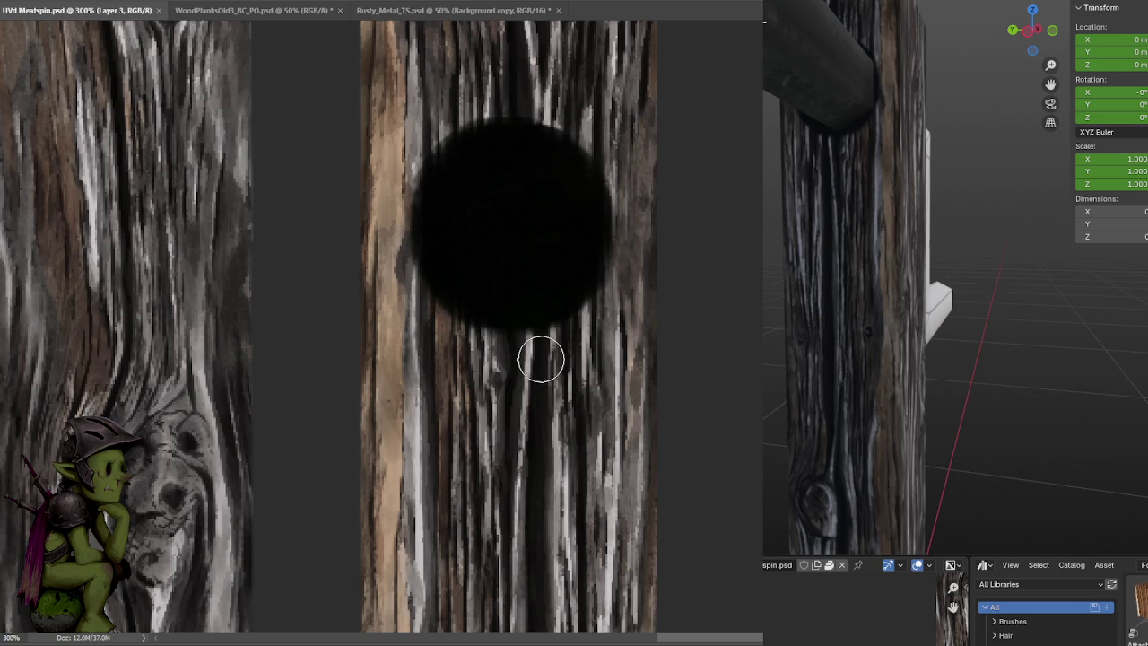
drag(425, 315, 484, 345)
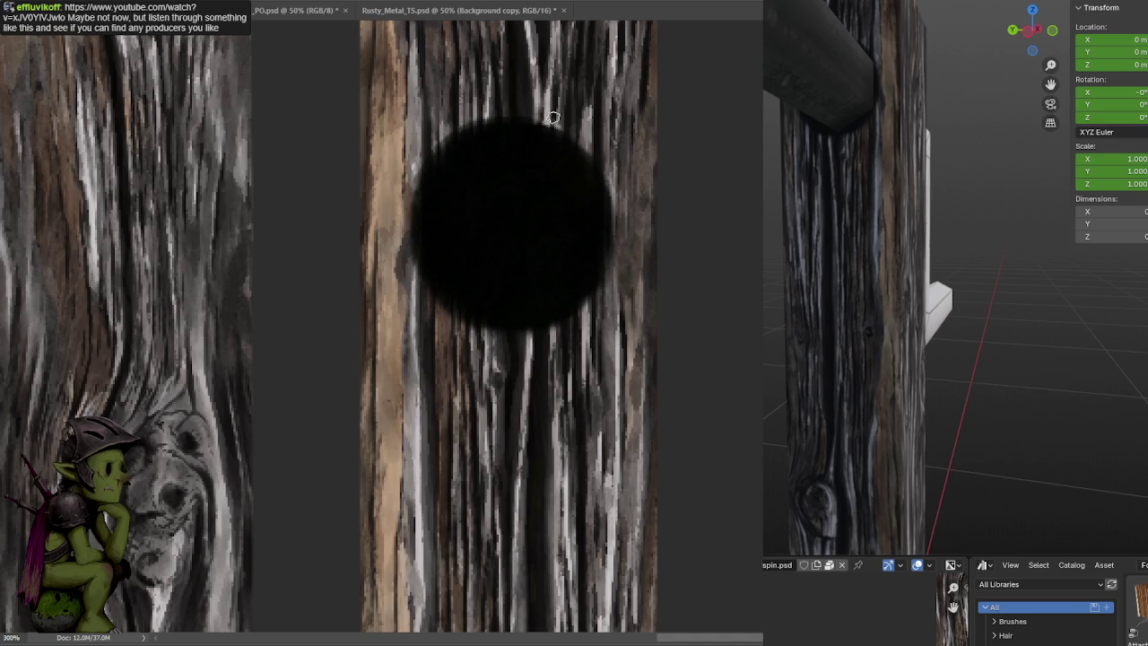
Paint a thin light rim along the top of the rod hole and zoom out to check it
drag(538, 119, 492, 123)
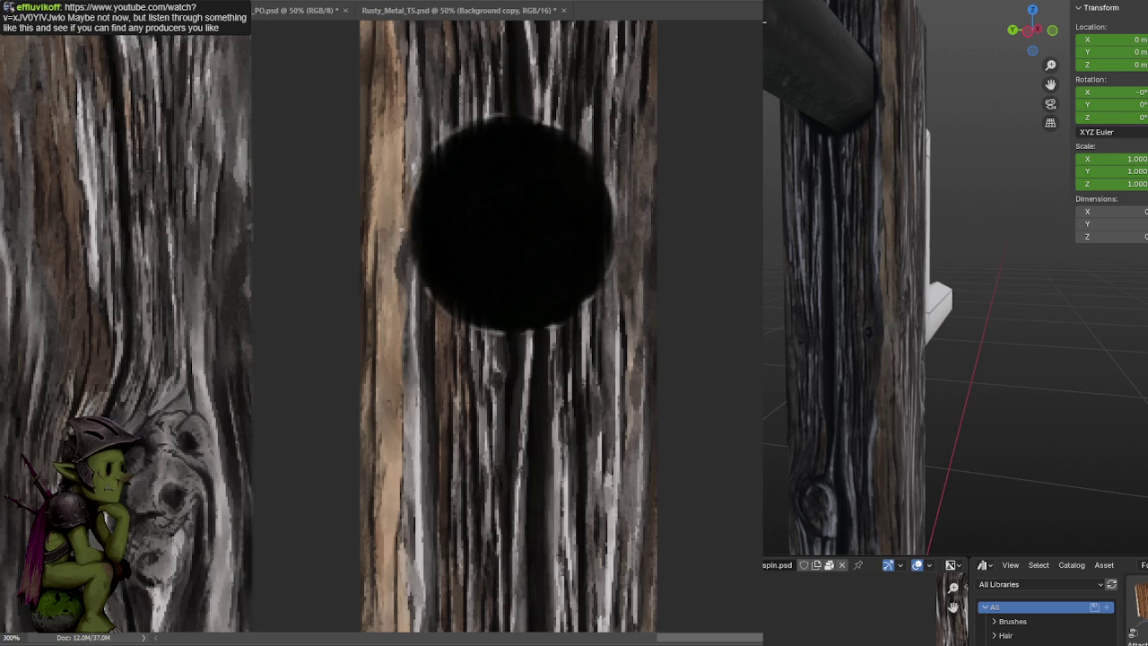
key(ctrl+minus)
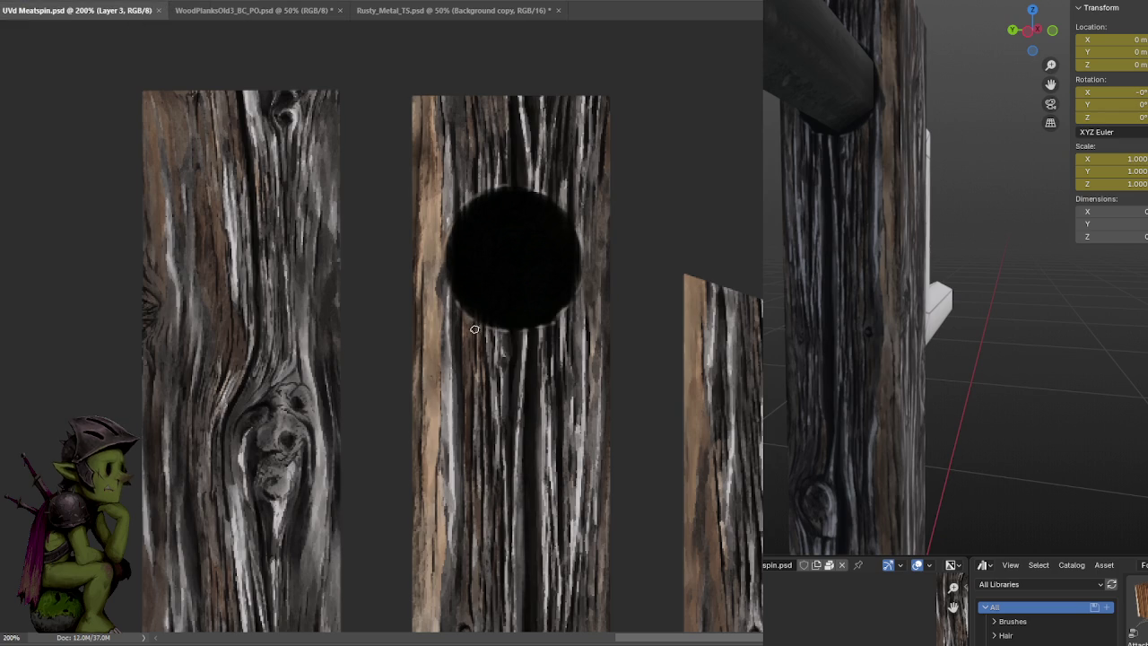
Darken the rod hole's upper and left edges and save the texture
drag(563, 330, 562, 195)
drag(585, 243, 443, 294)
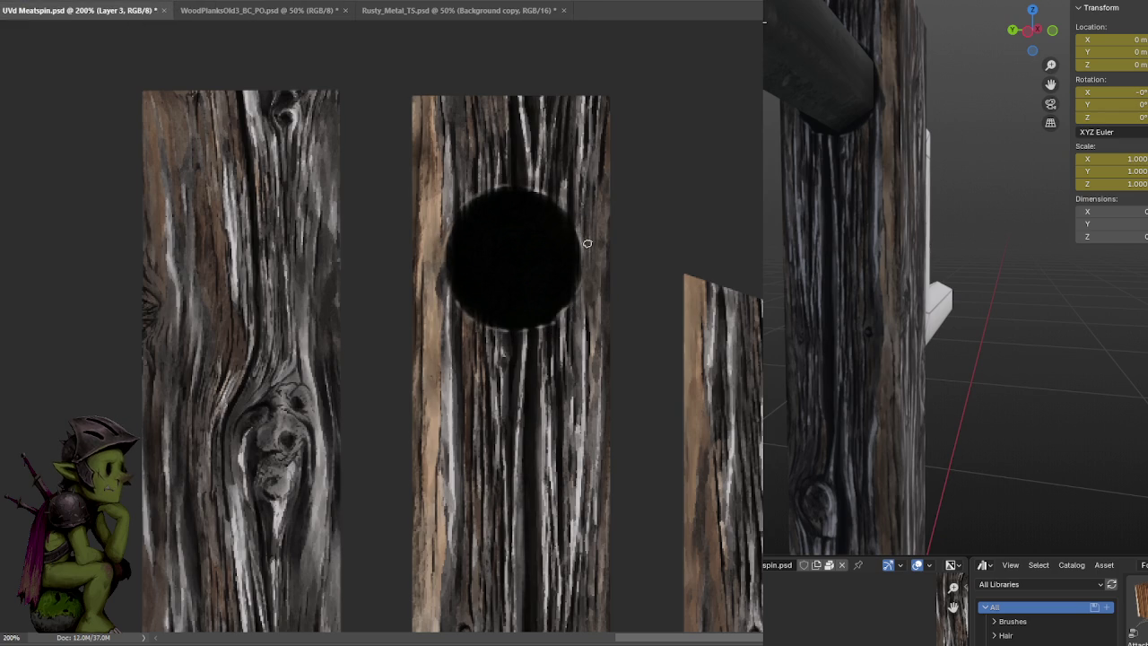
key(ctrl+s)
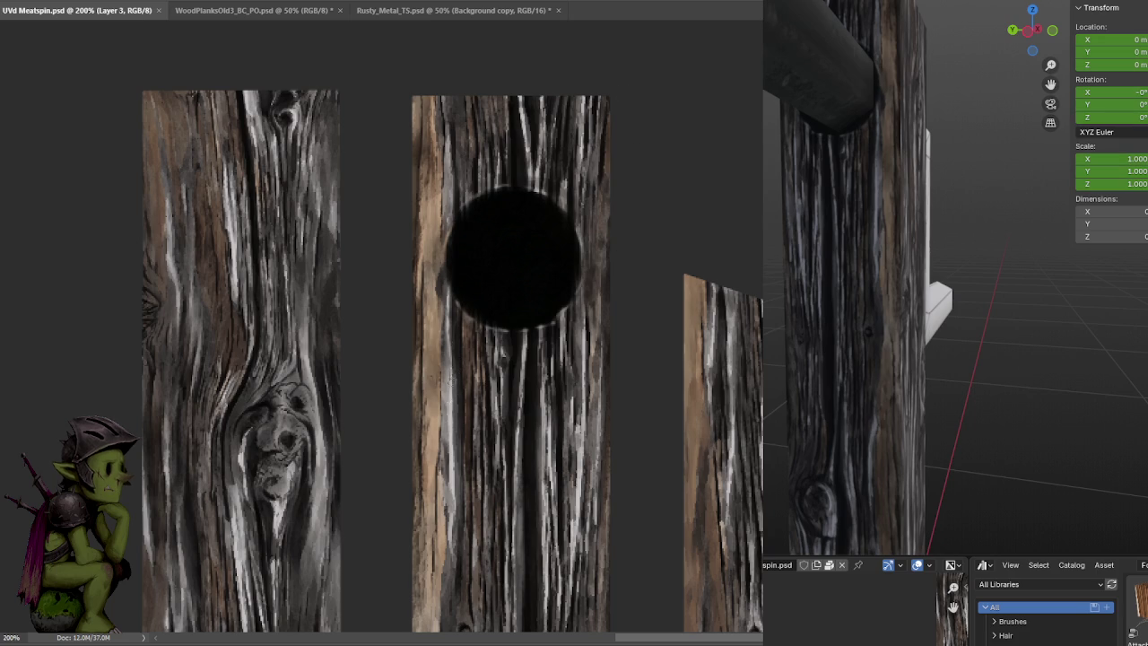
Inspect the post and crank in the Blender preview, then add a new empty Layer 4
alt+scroll(624, 231, down, 2)
scroll(624, 231, down, 1)
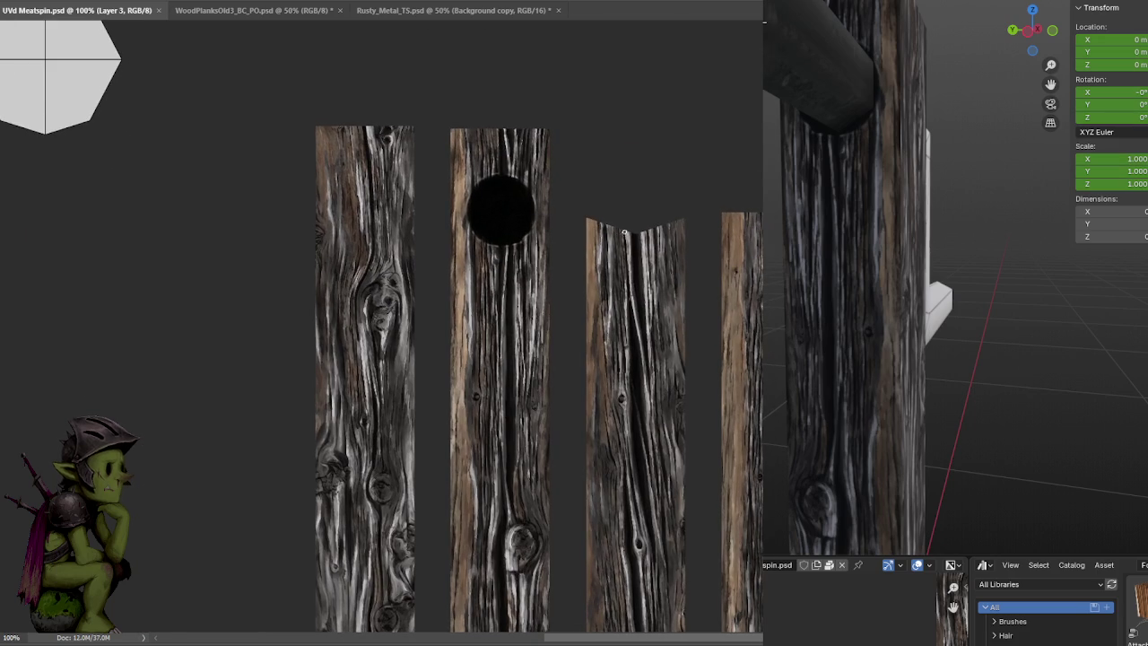
scroll(683, 265, up, 1)
mouse_move(843, 269)
middle_down()
mouse_move(881, 267)
mouse_move(777, 260)
mouse_move(887, 300)
mouse_move(771, 309)
mouse_move(941, 315)
mouse_move(897, 313)
middle_up()
scroll(884, 300, up, 3)
scroll(881, 321, down, 3)
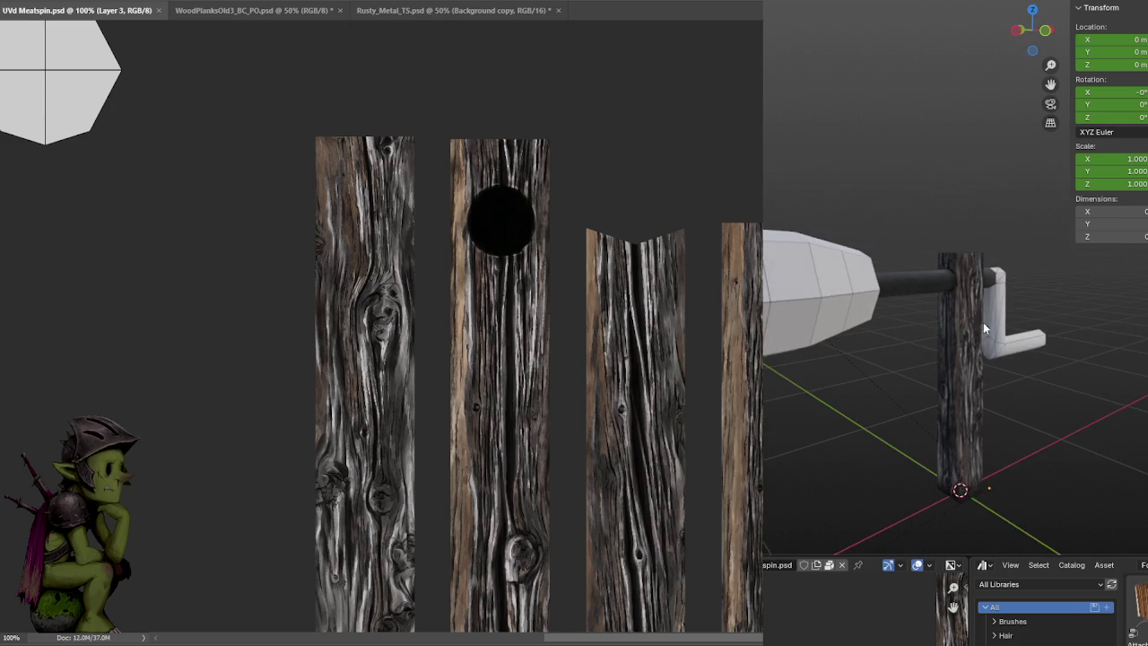
scroll(958, 332, up, 3)
middle_drag(961, 335, 959, 319)
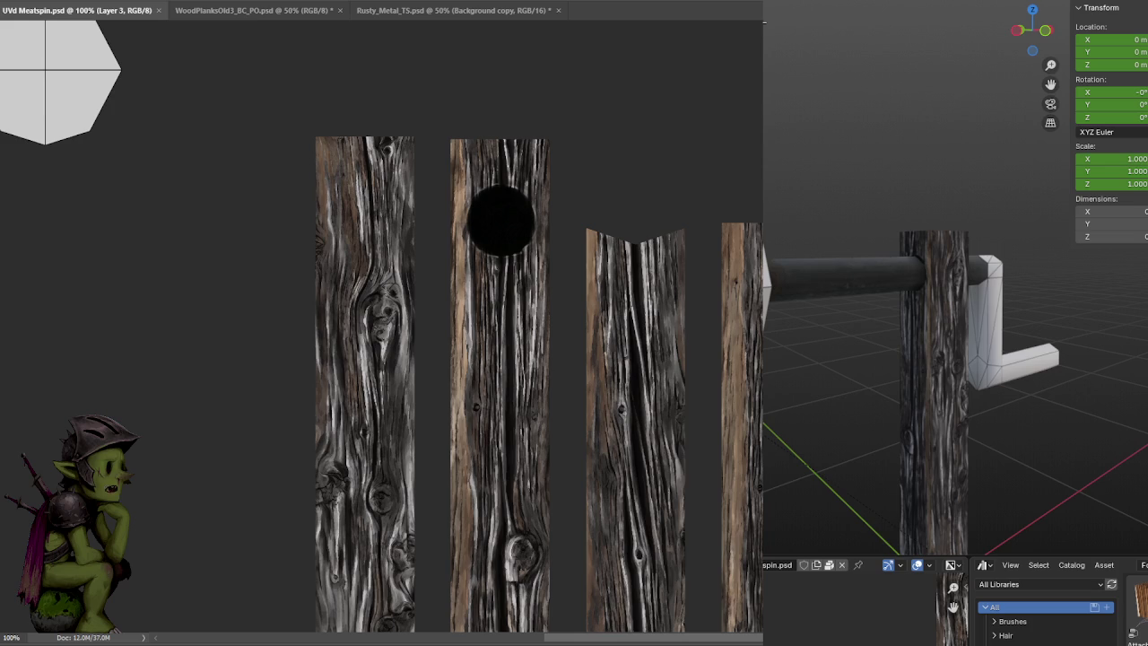
key(ctrl+shift+alt+n)
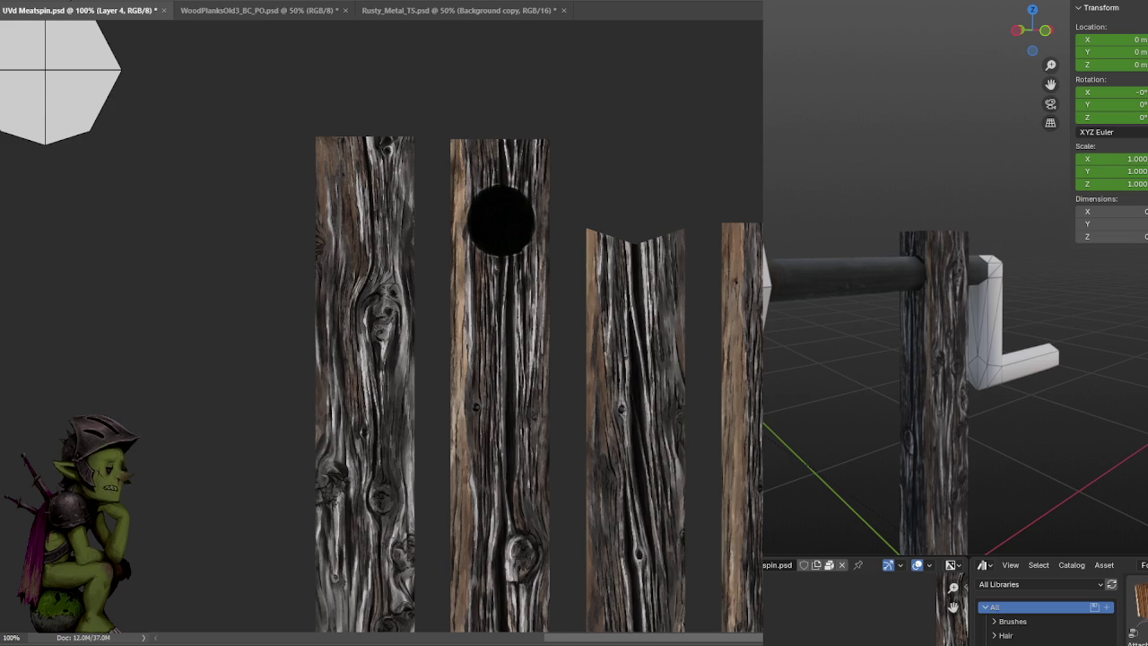
Switch to a different soft brush preset for painting plank highlights
right_click(89, 143)
click(57, 244)
click(638, 57)
key(F6)
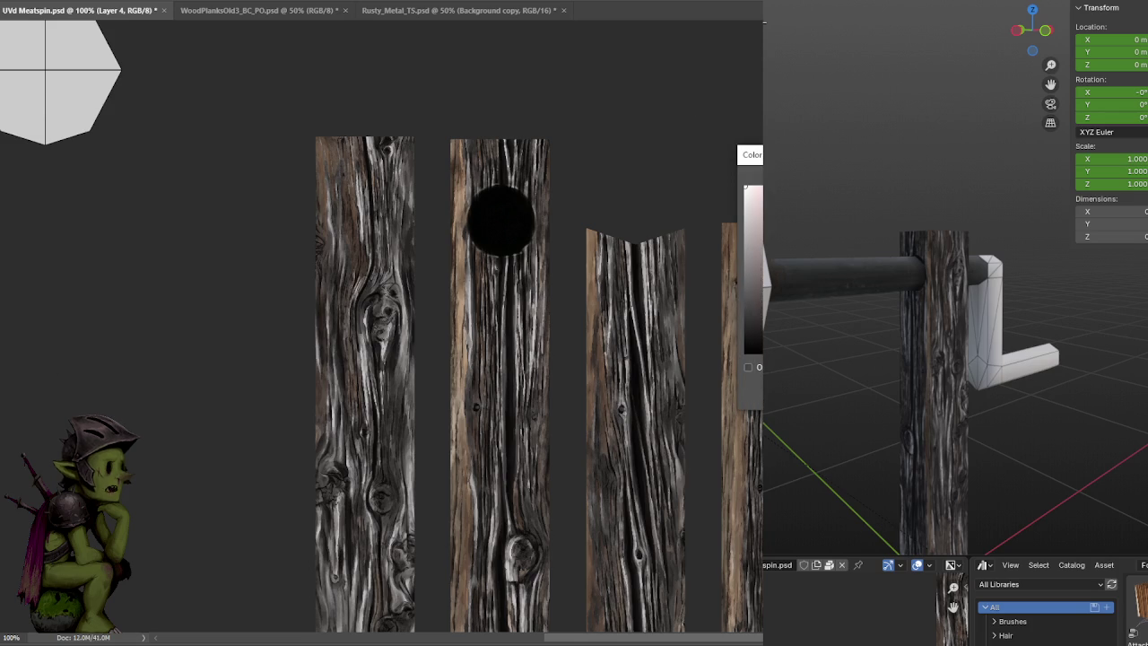
key(F6)
scroll(592, 149, down, 1)
scroll(579, 117, down, 1)
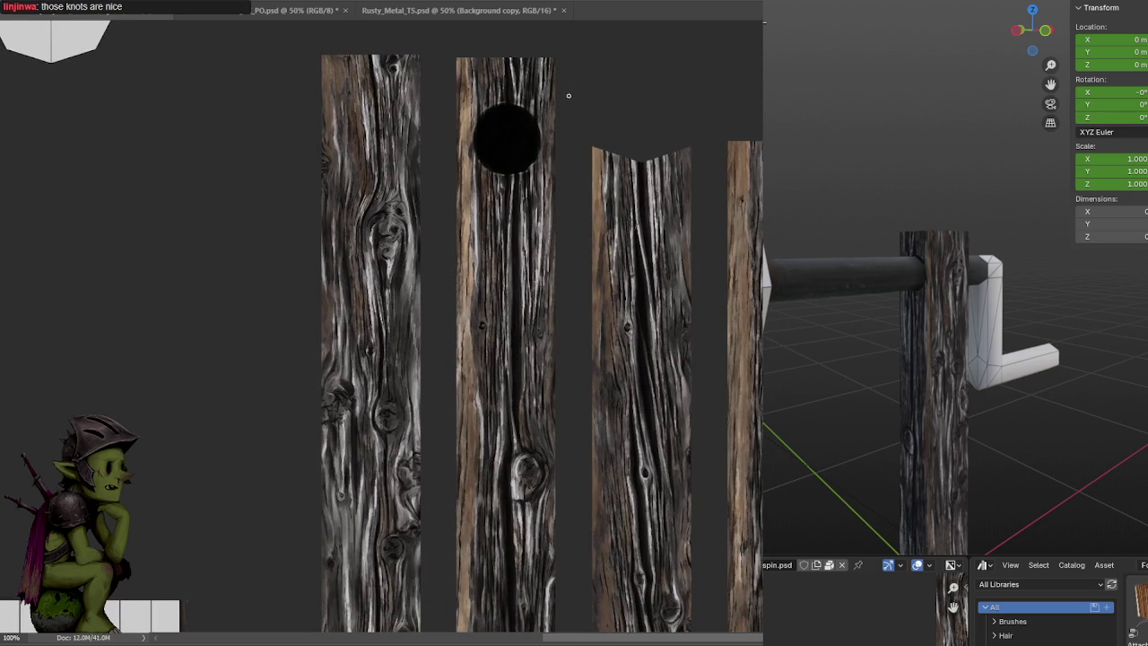
Paint bright highlights down both long edges of the second plank
mouse_move(556, 72)
mouse_down()
mouse_move(559, 62)
mouse_move(566, 487)
mouse_up()
key(ctrl+z)
alt+scroll(594, 256, down, 2)
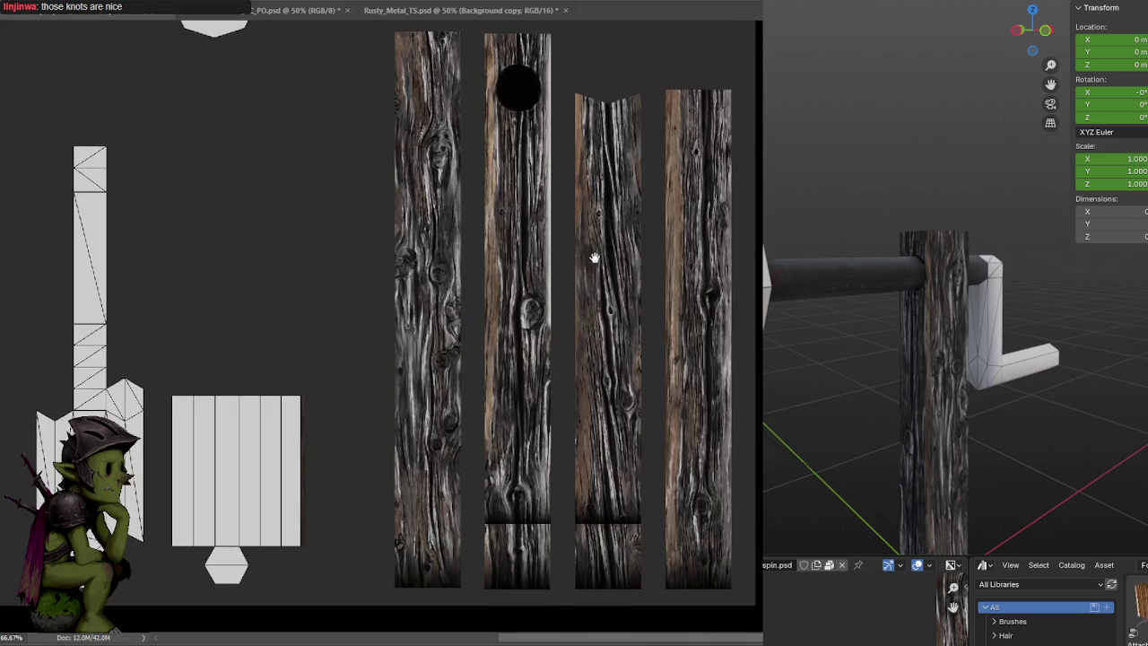
scroll(592, 223, up, 1)
scroll(585, 213, up, 1)
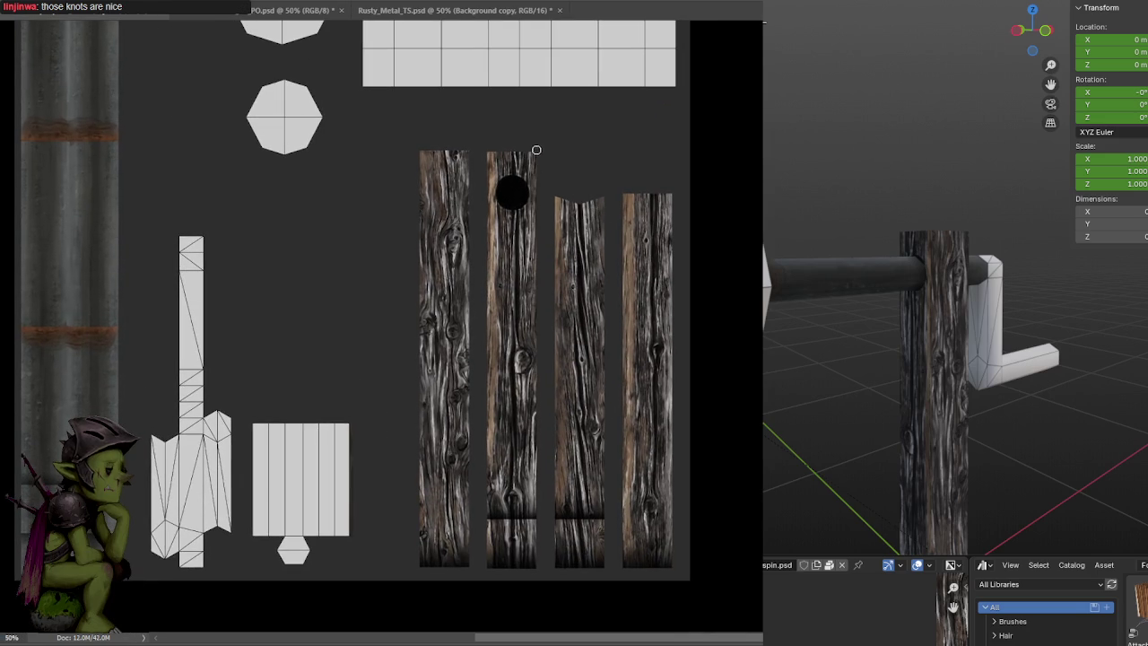
drag(539, 159, 549, 525)
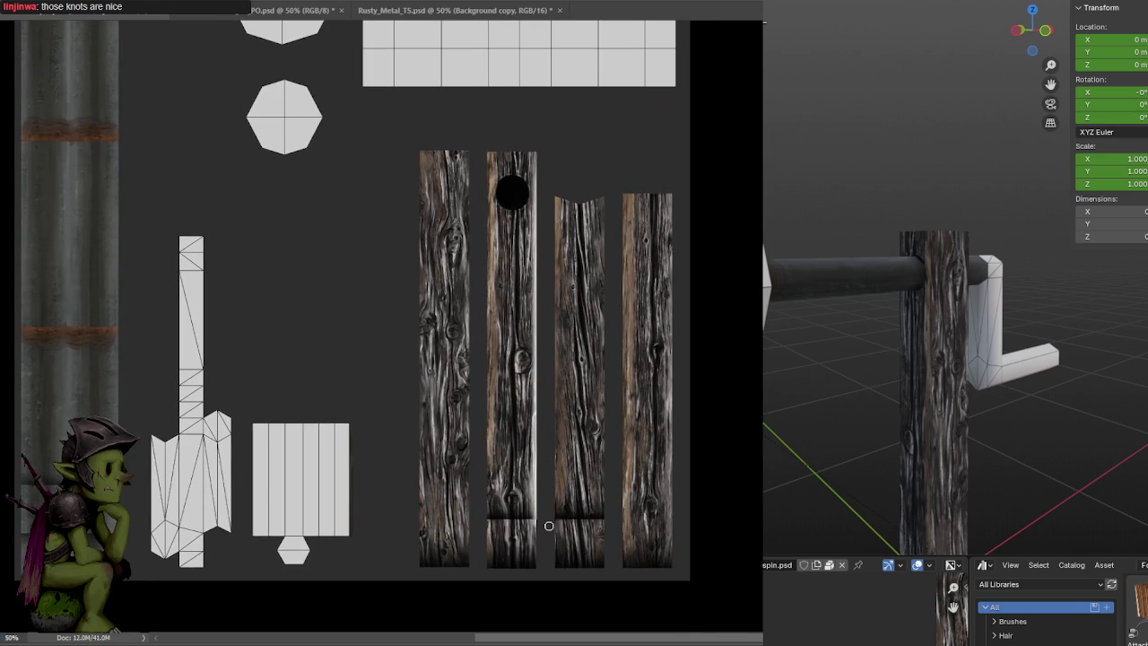
key(ctrl+z)
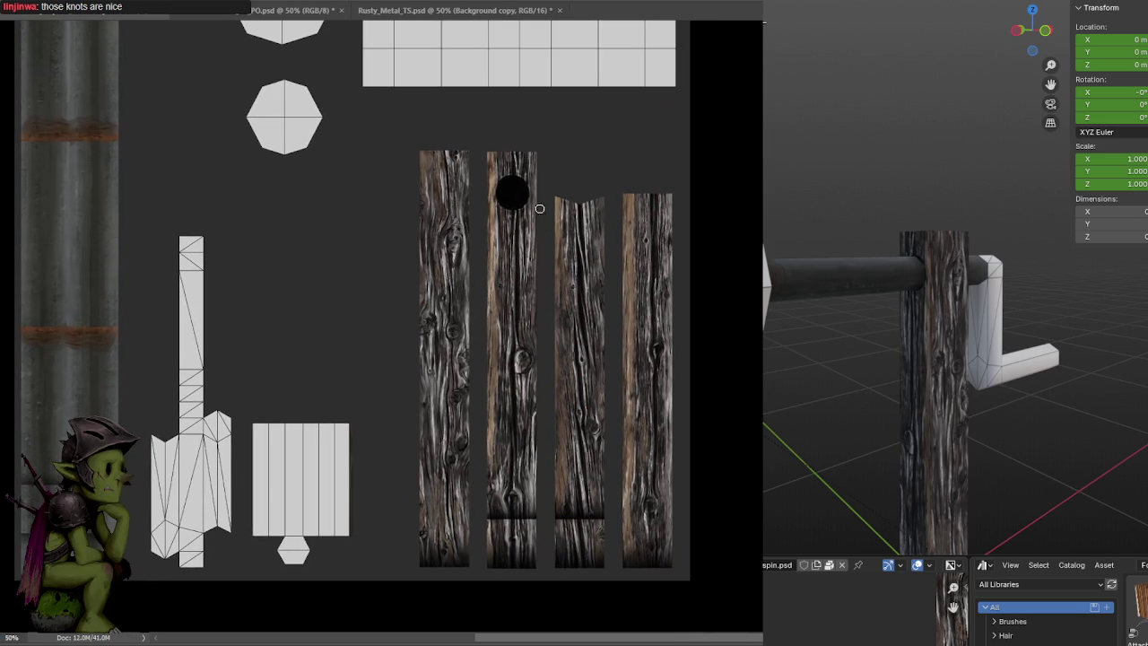
drag(539, 151, 548, 561)
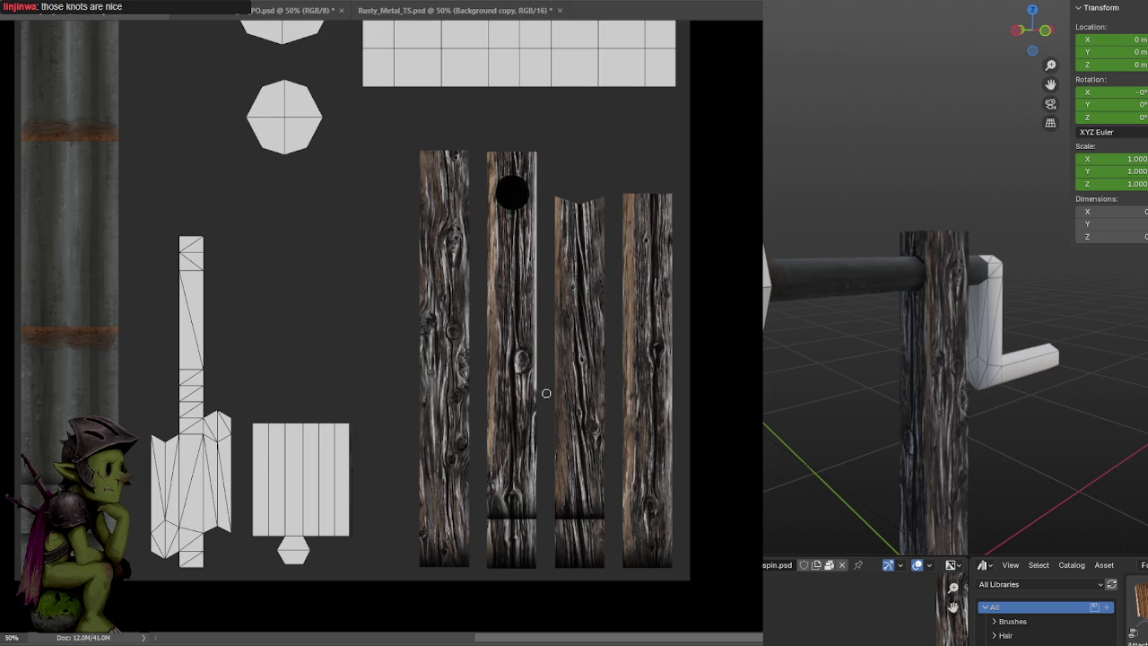
drag(483, 135, 484, 320)
key(ctrl+z)
drag(482, 141, 486, 568)
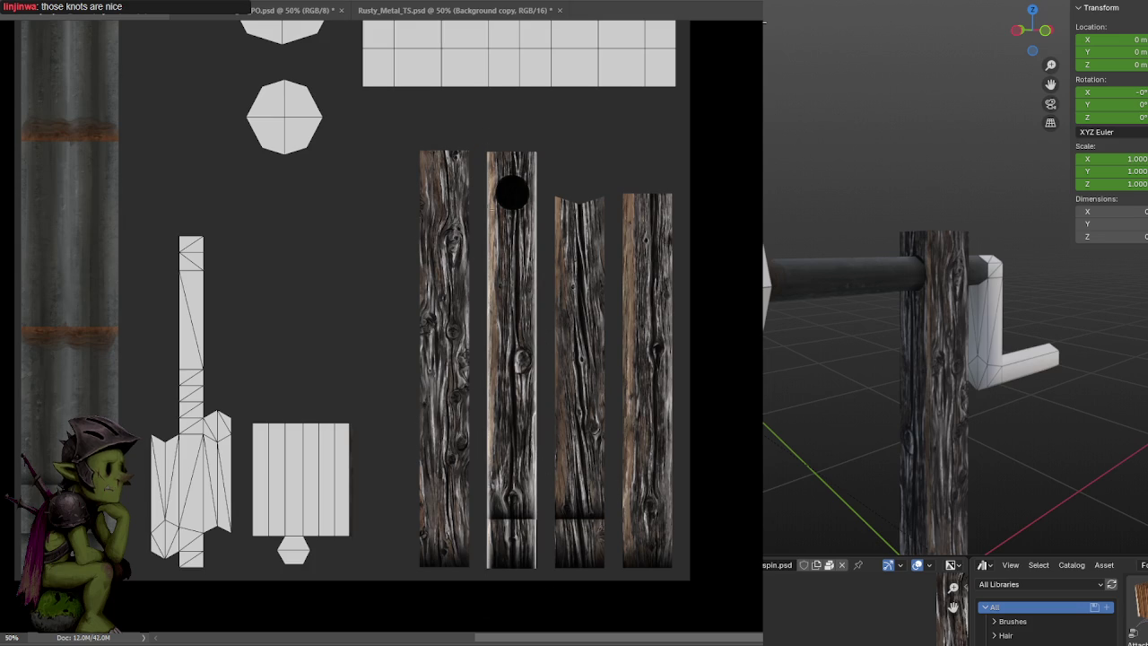
Highlight both long edges of the first, third and fourth planks
drag(471, 139, 476, 559)
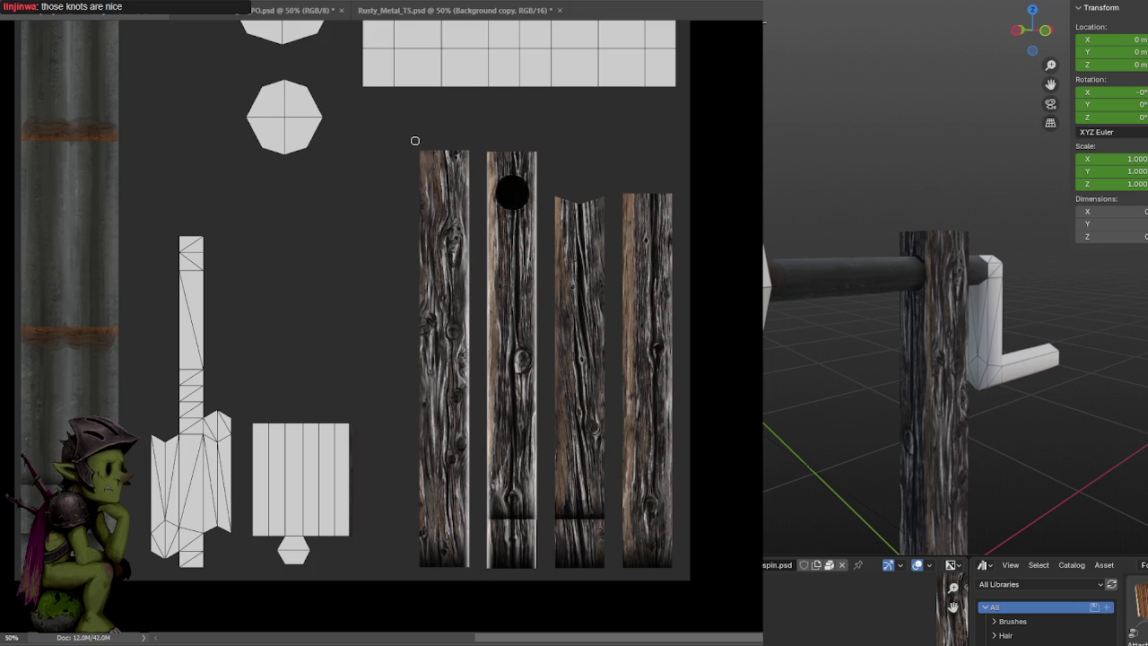
drag(417, 148, 421, 567)
drag(552, 186, 551, 595)
drag(611, 194, 616, 599)
drag(618, 186, 622, 620)
drag(676, 182, 680, 619)
Reshape the third plank's top into a clean V and add subtle highlights on the first two plank tops
alt+scroll(557, 191, up, 1)
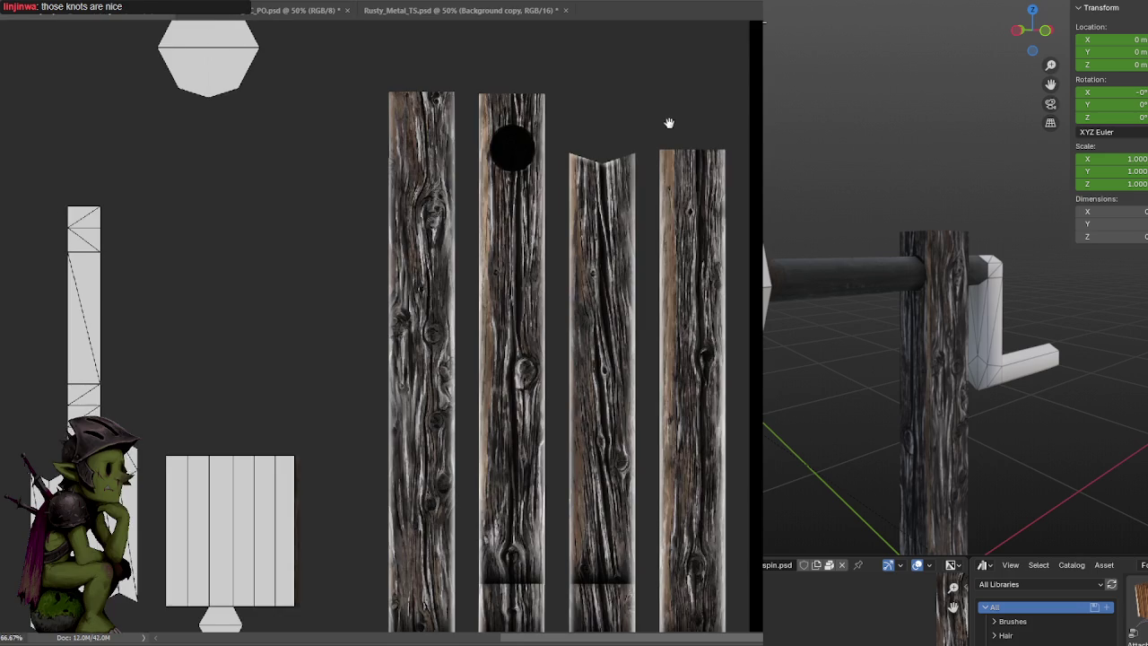
alt+scroll(549, 190, up, 1)
mouse_move(542, 190)
mouse_down()
mouse_move(605, 185)
mouse_move(559, 197)
mouse_up()
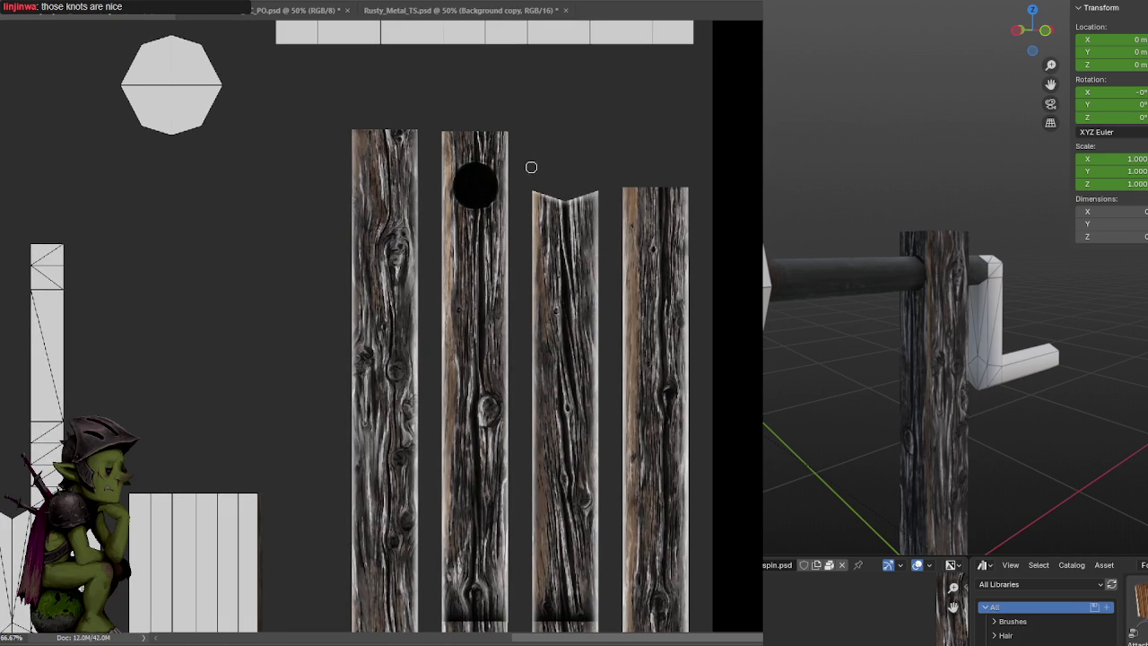
drag(515, 129, 353, 133)
key(ctrl+z)
drag(503, 130, 354, 132)
key(ctrl+minus)
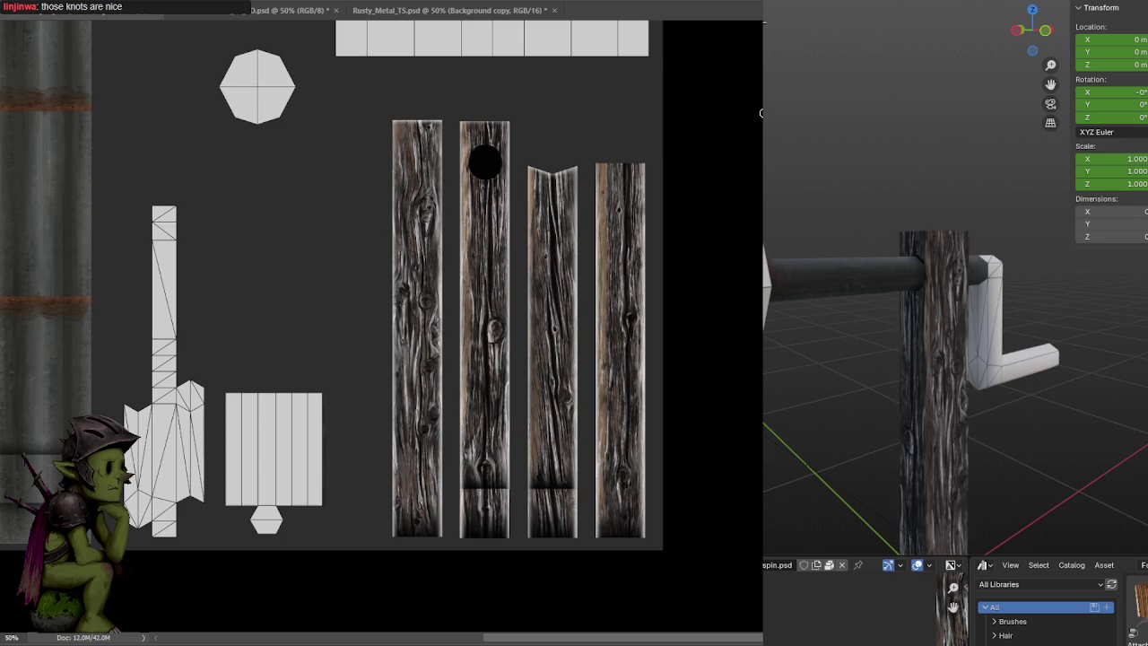
mouse_move(1084, 371)
middle_down()
mouse_move(987, 366)
mouse_move(1061, 395)
mouse_move(1042, 328)
middle_up()
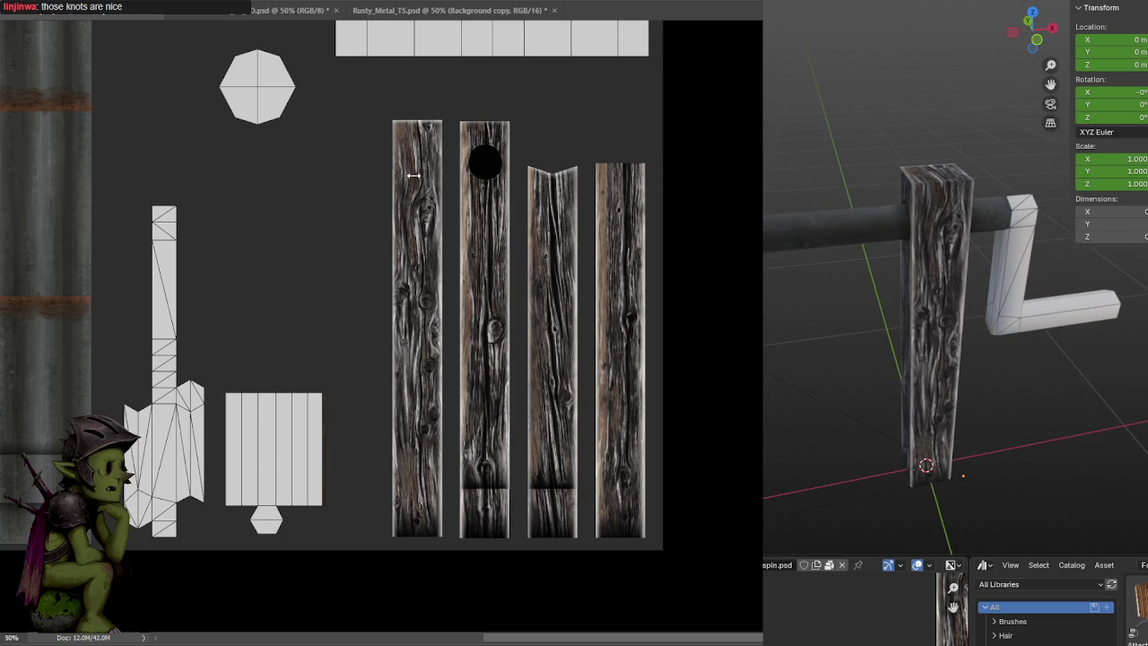
Try a light band across the first plank's top, undoing both attempts
drag(383, 173, 448, 172)
key(ctrl+z)
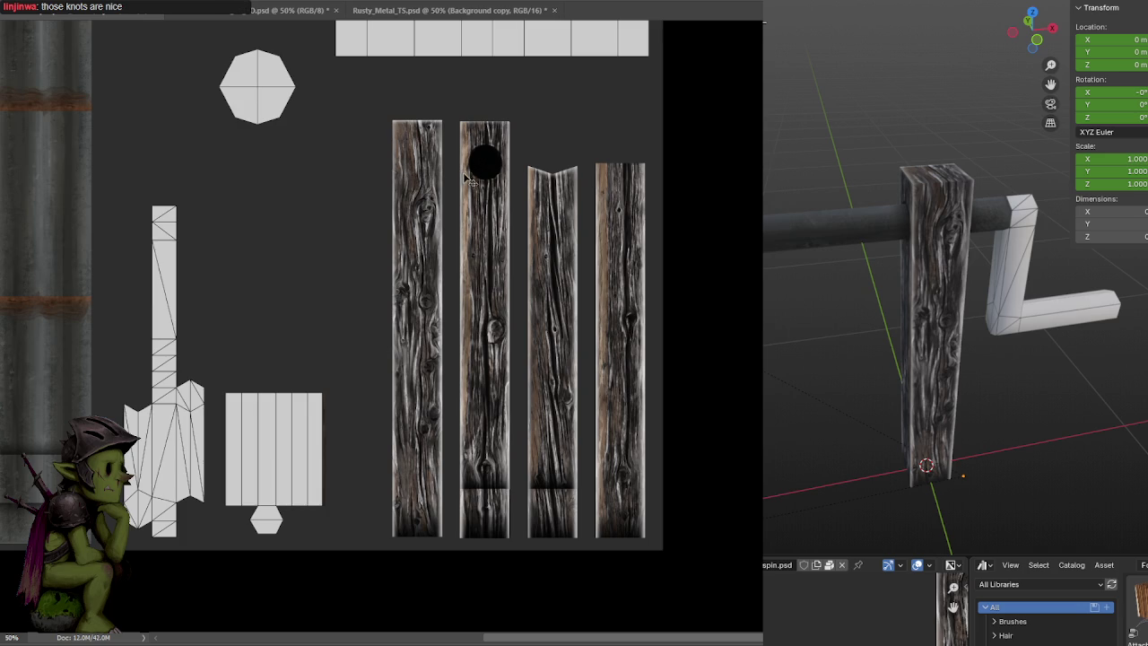
drag(388, 176, 451, 167)
key(ctrl+z)
key(ctrl+z)
Check the post in Blender, then paint a lighter seam band across the left plank
alt+scroll(484, 170, up, 1)
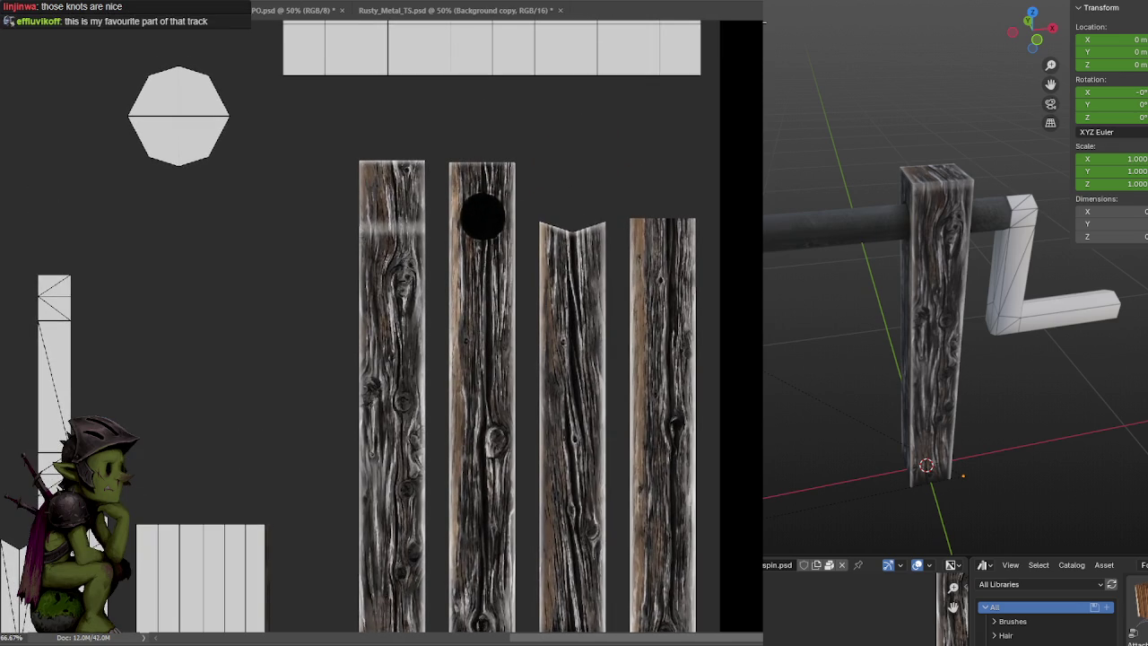
alt+scroll(424, 218, up, 2)
alt+scroll(423, 218, up, 1)
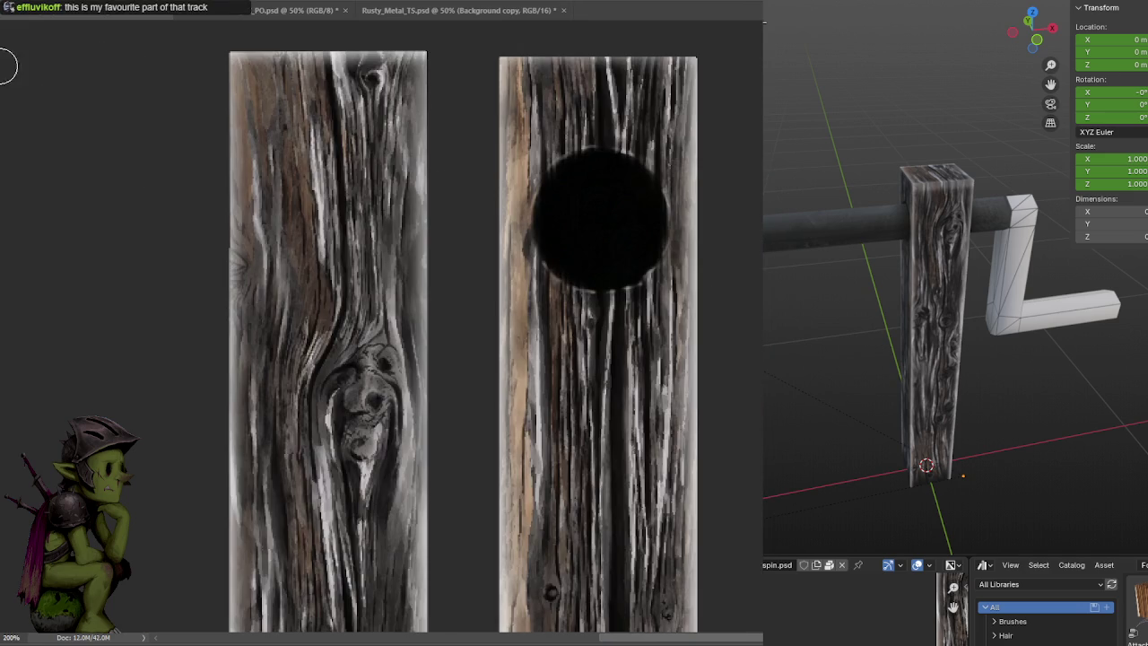
scroll(960, 295, up, 1)
scroll(960, 294, up, 2)
scroll(960, 294, up, 1)
mouse_move(961, 294)
middle_down()
mouse_move(947, 358)
mouse_move(903, 283)
middle_up()
scroll(903, 282, down, 2)
mouse_move(886, 323)
middle_down()
mouse_move(931, 299)
mouse_move(1001, 324)
mouse_move(964, 330)
middle_up()
scroll(967, 328, up, 1)
scroll(967, 328, up, 1)
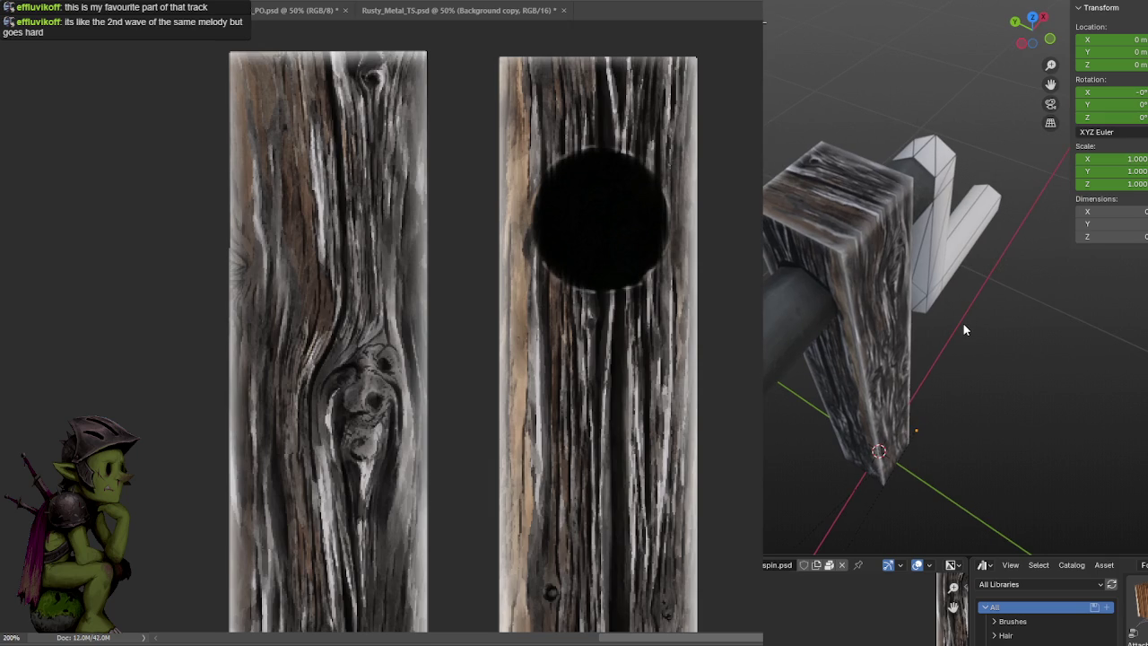
drag(445, 248, 216, 251)
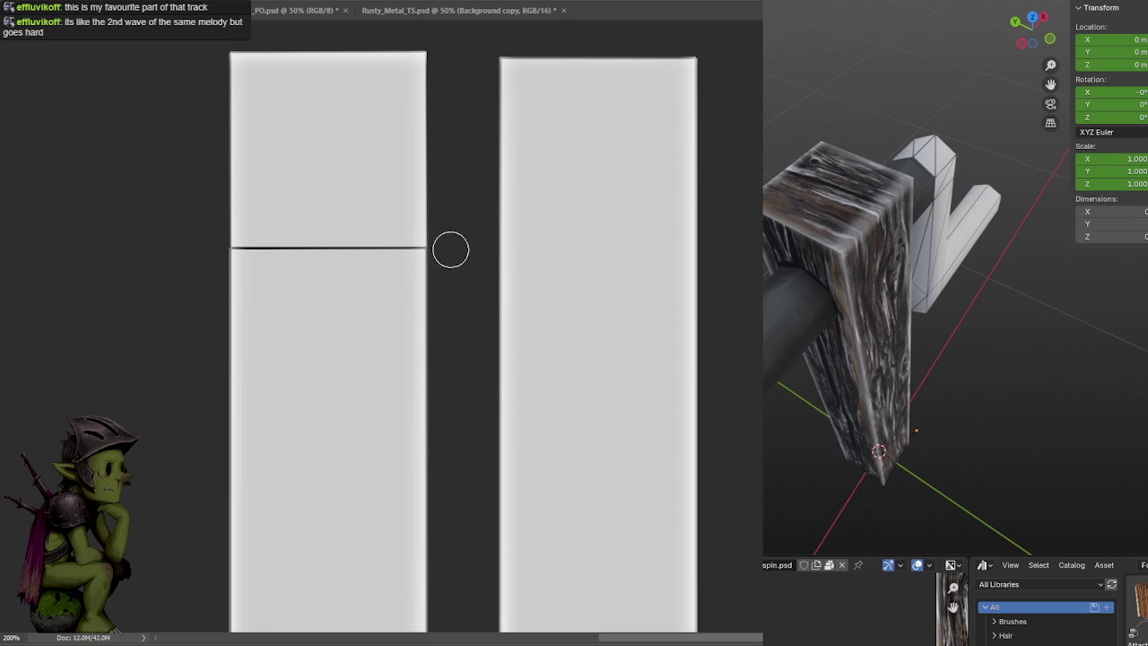
Lighten the seam band across the left plank with two more soft strokes
drag(448, 249, 229, 250)
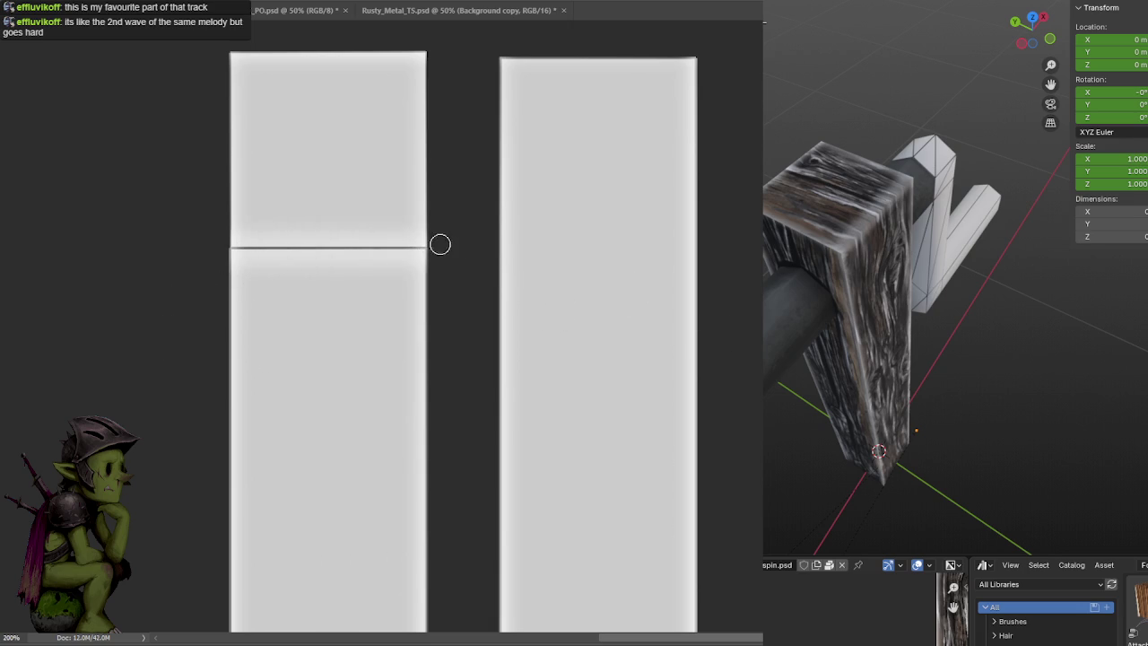
drag(441, 248, 226, 263)
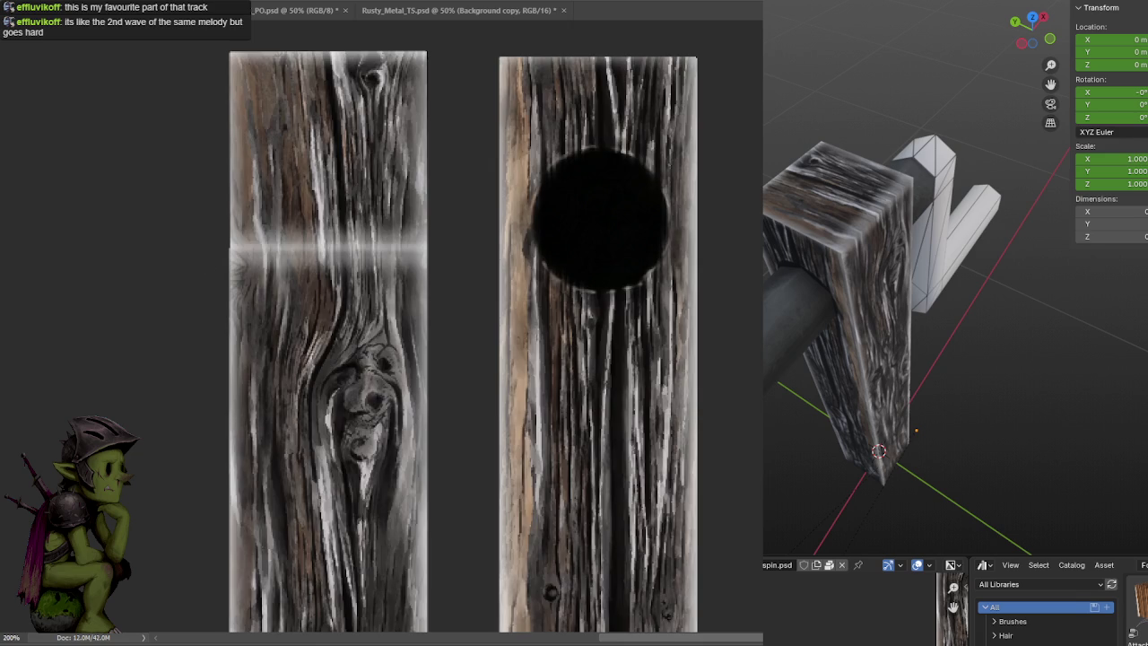
Save the plank texture and check the updated post in the Blender view
key(ctrl+minus)
key(ctrl+minus)
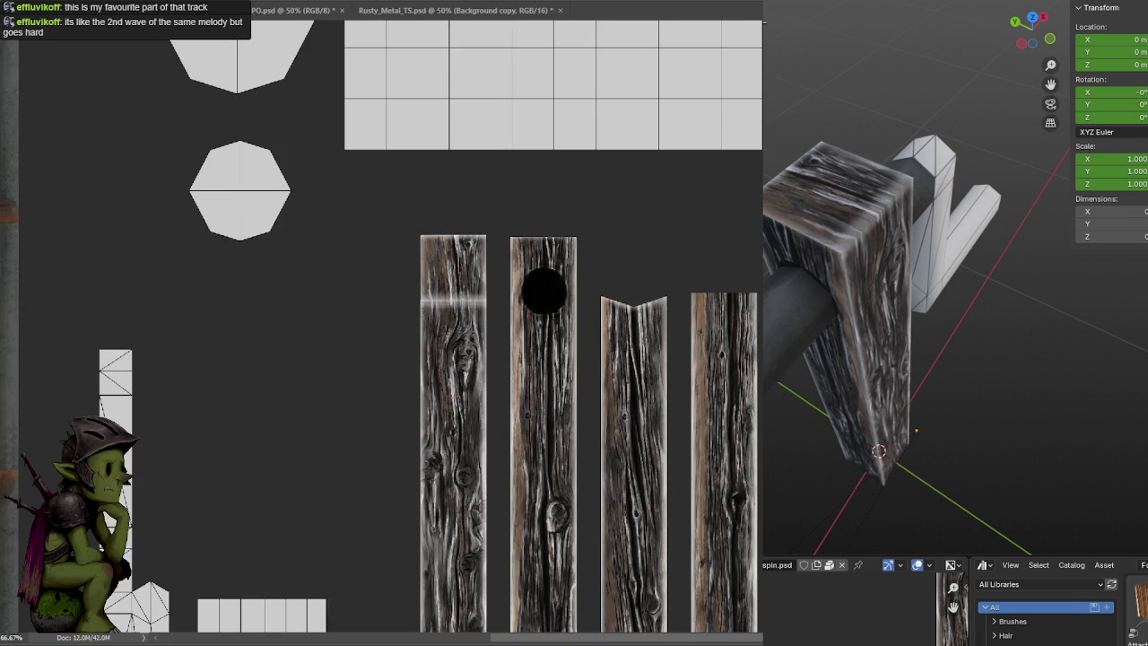
mouse_move(880, 305)
middle_down()
mouse_move(976, 246)
mouse_move(925, 223)
mouse_move(953, 237)
middle_up()
scroll(928, 222, up, 2)
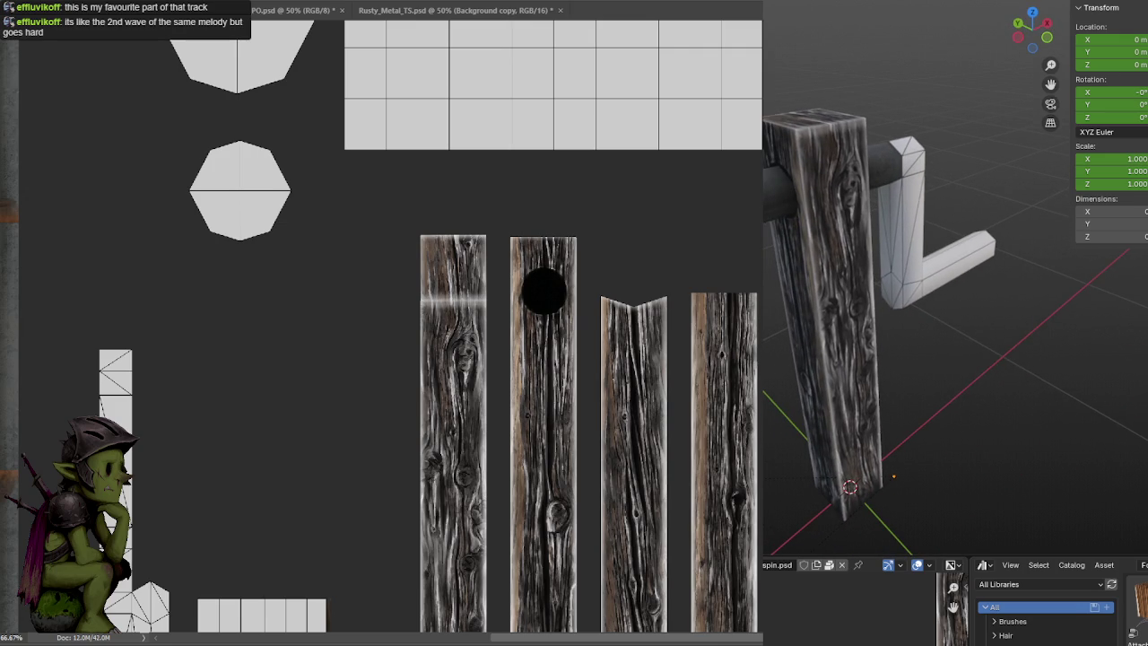
key(ctrl+z)
key(ctrl+s)
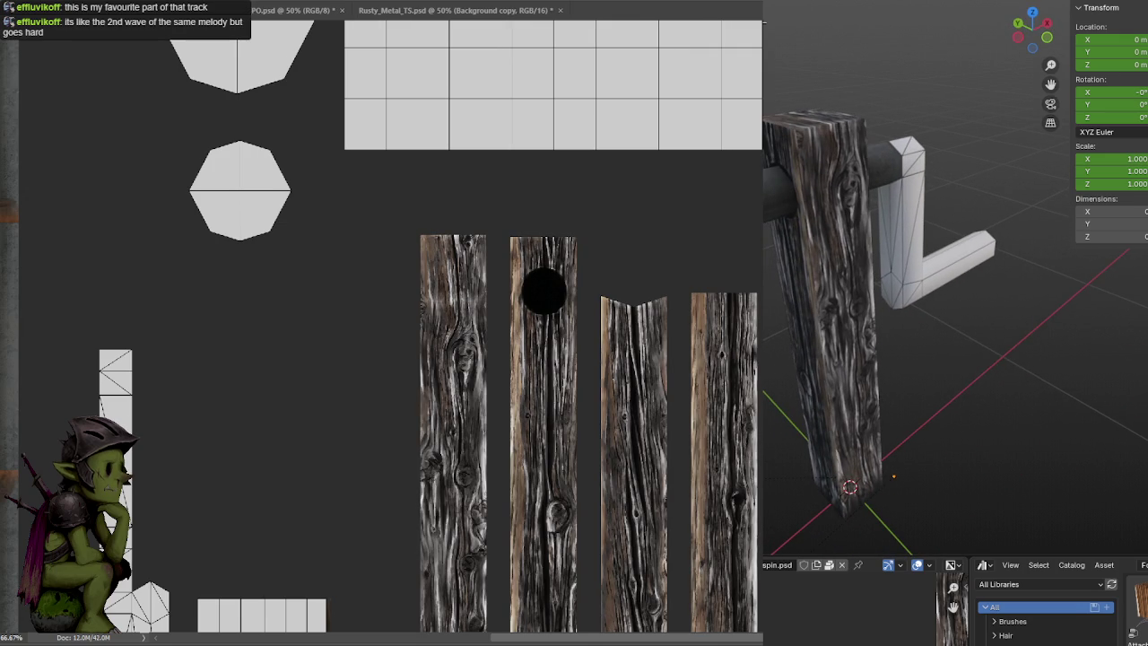
Compare the planks with and without the last edit, keeping the seam band on the first plank
key(ctrl+shift+z)
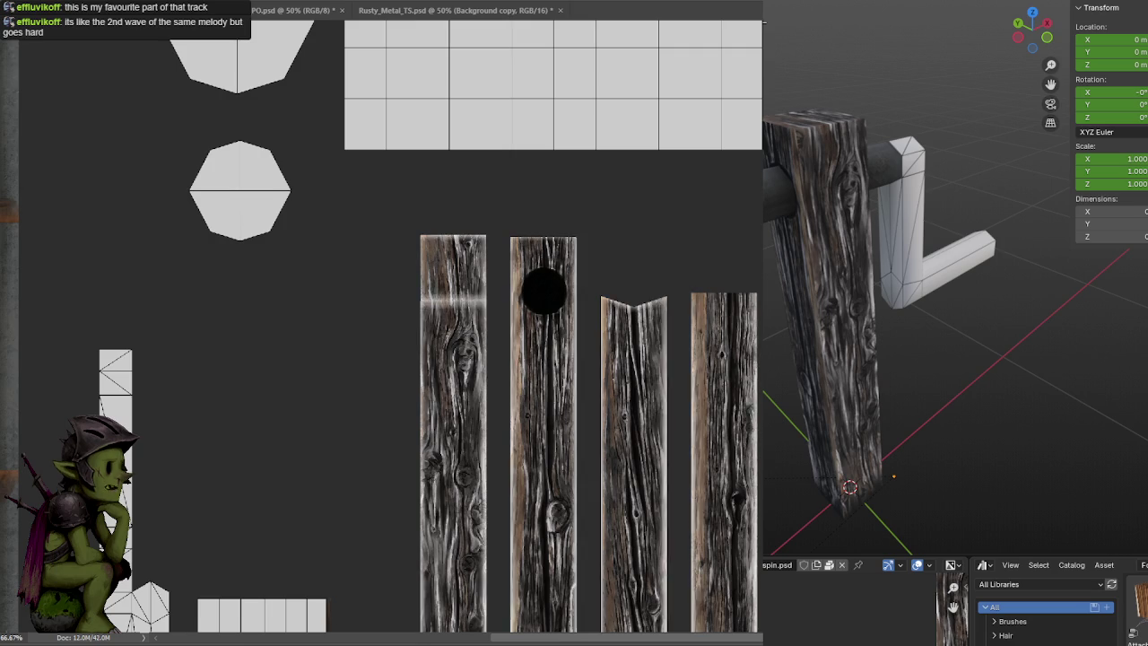
key(ctrl+z)
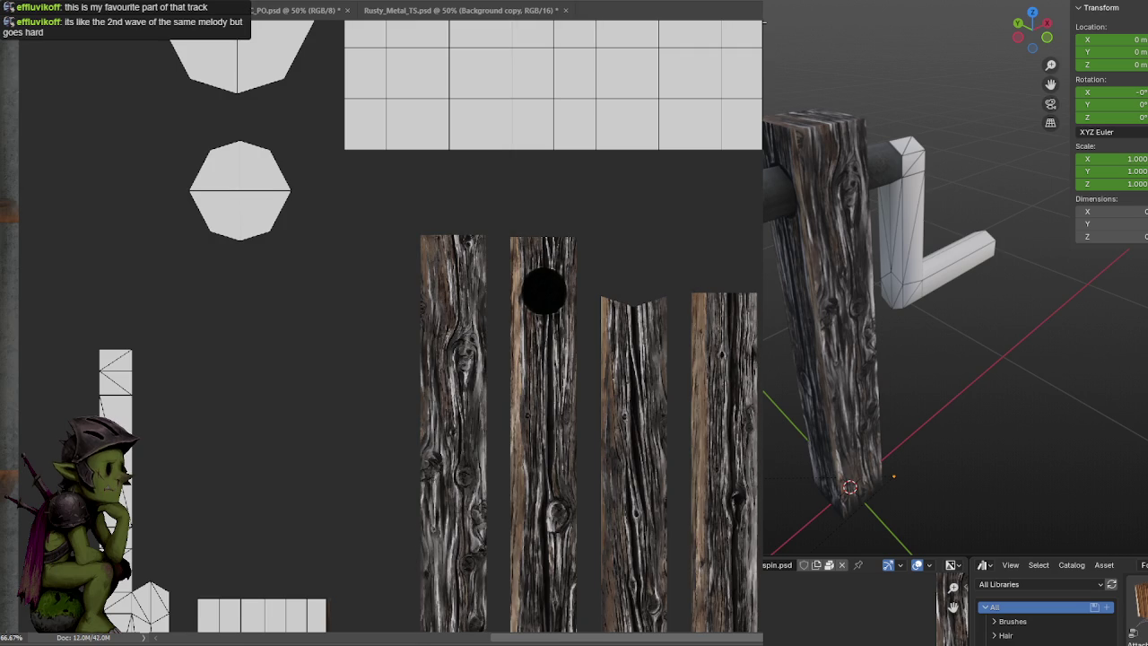
key(ctrl+shift+z)
key(ctrl+z)
key(ctrl+shift+z)
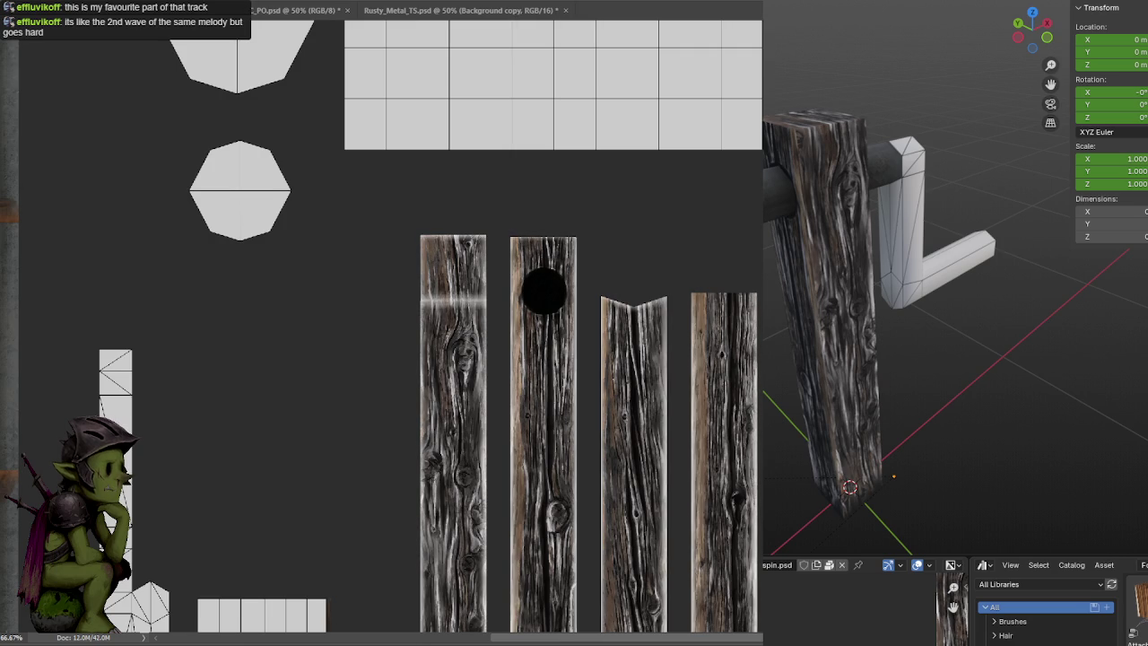
key(ctrl+z)
key(ctrl+z)
key(ctrl+shift+z)
key(ctrl+shift+z)
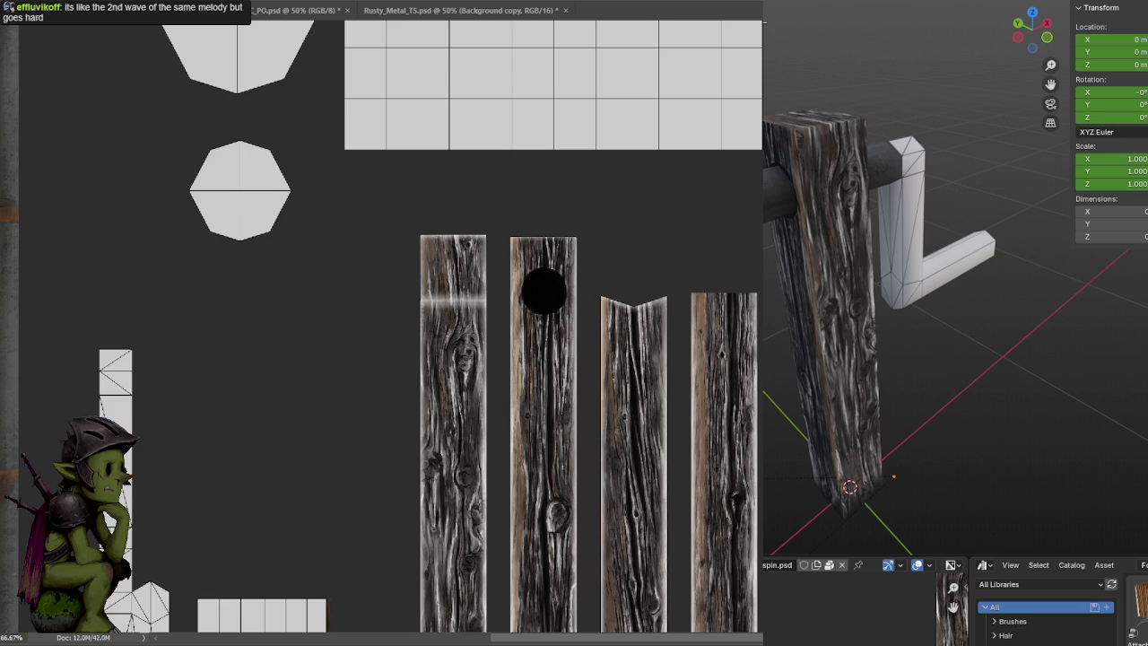
key(ctrl+z)
key(ctrl+shift+z)
scroll(382, 326, down, 2)
drag(765, 241, 758, 234)
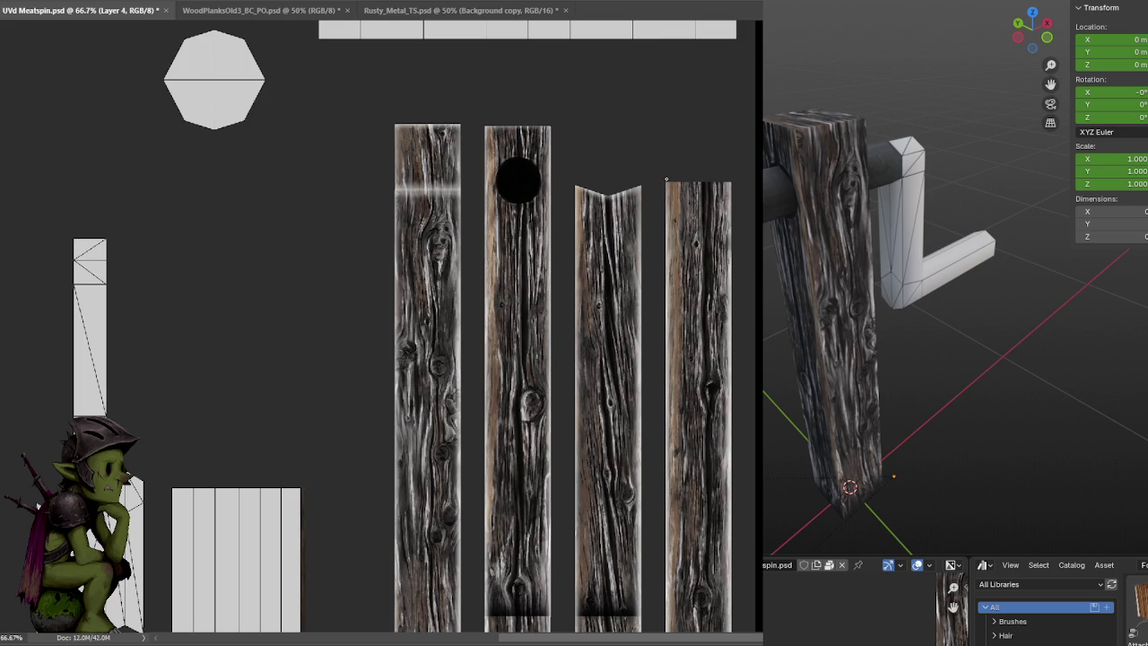
Highlight the rightmost plank's top edge, darken the bright seam band, and save the texture
drag(662, 181, 736, 177)
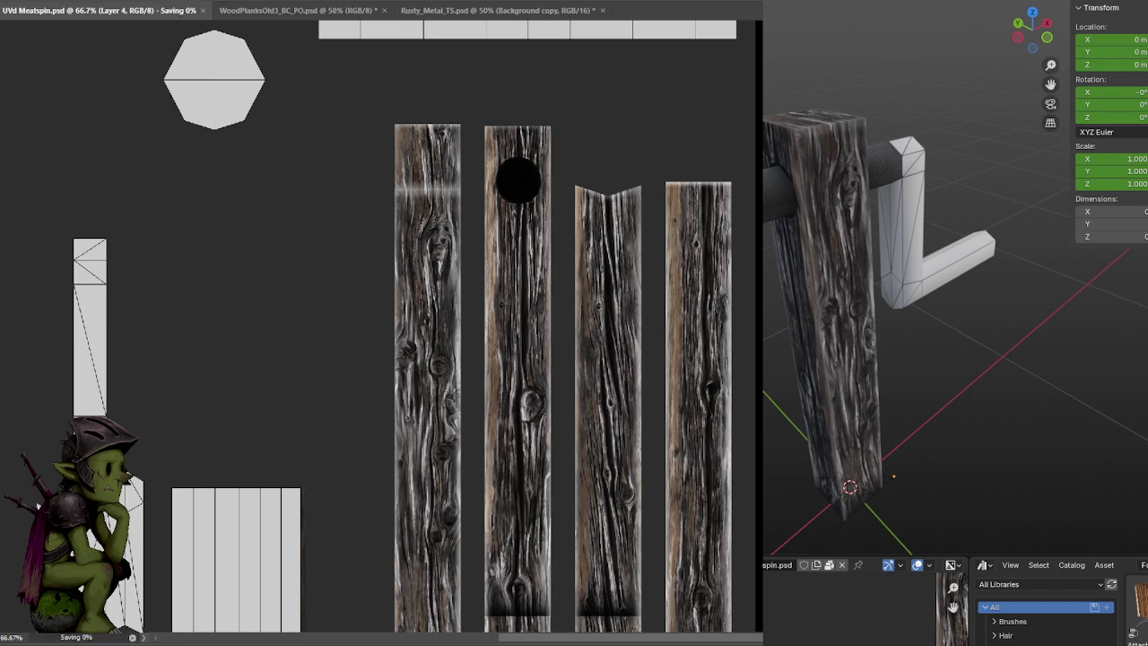
key(ctrl+plus)
key(ctrl+plus)
drag(422, 136, 674, 352)
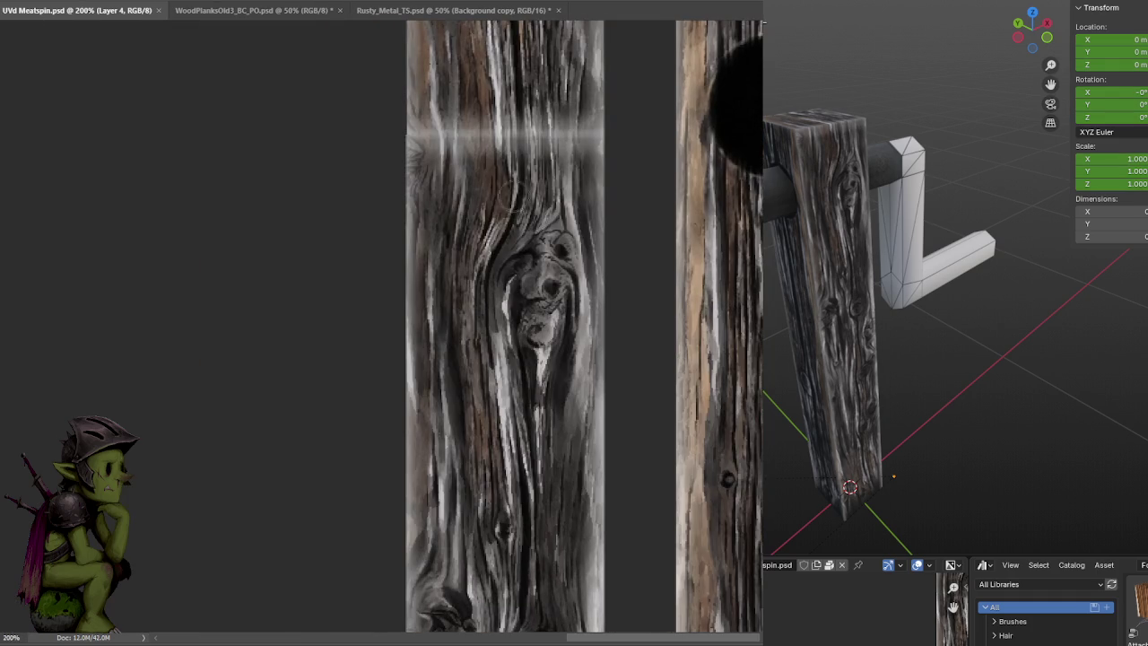
drag(437, 160, 574, 162)
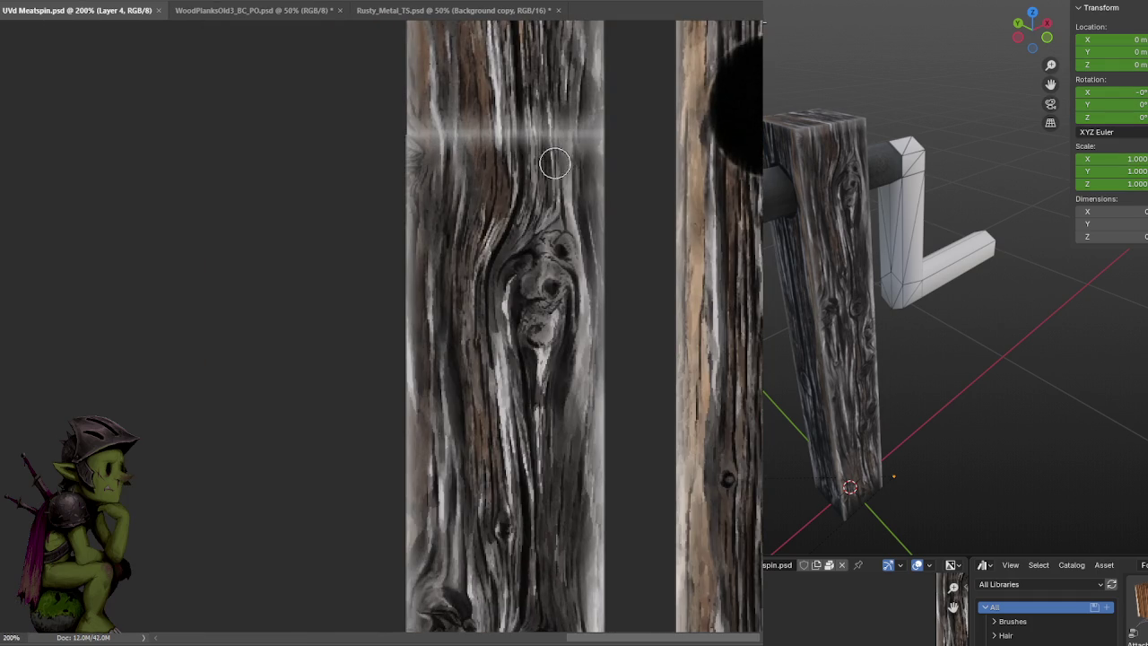
drag(556, 108, 449, 113)
key(ctrl+s)
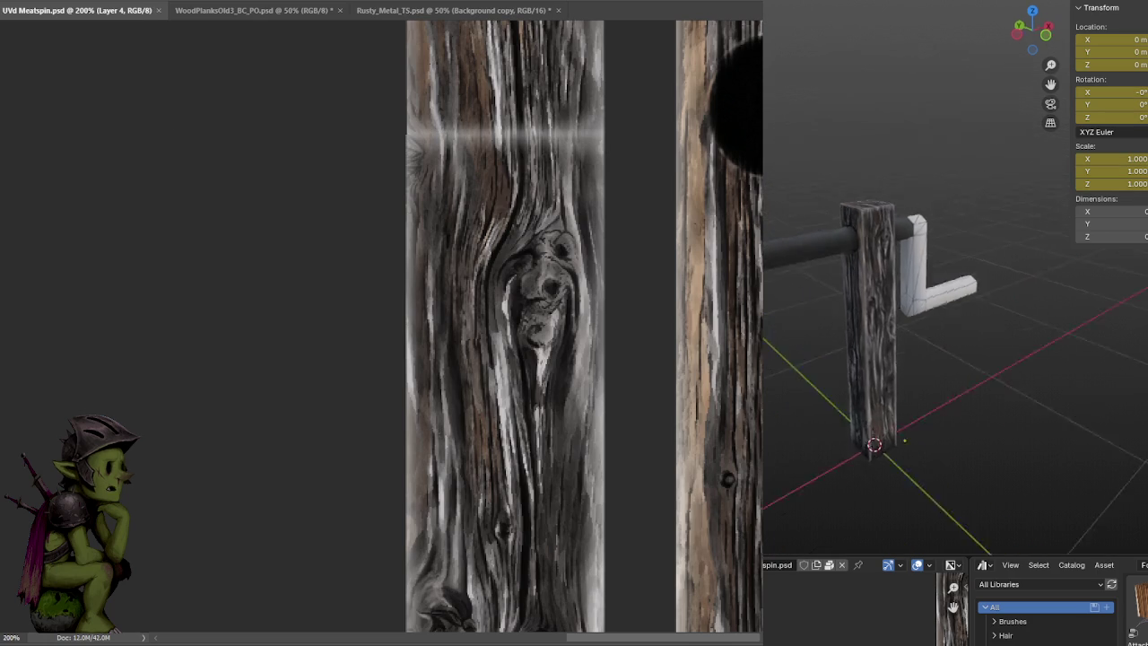
middle_drag(933, 323, 979, 328)
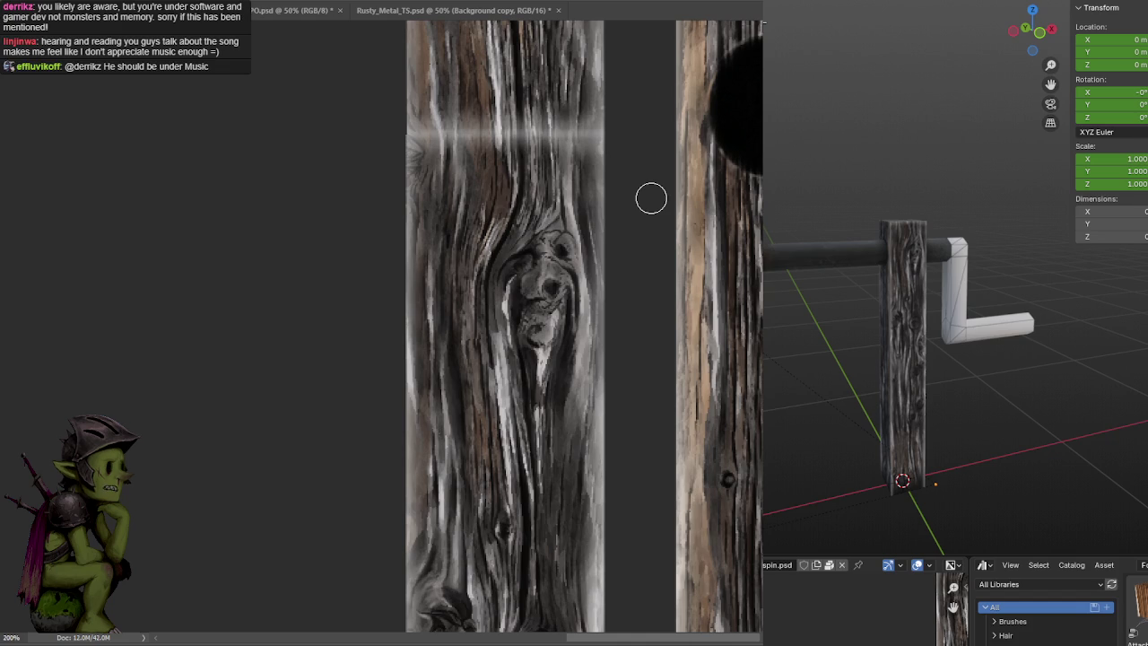
Enlarge the brush and paint white streaks brightening the left board's upper seam
alt+scroll(646, 162, down, 3)
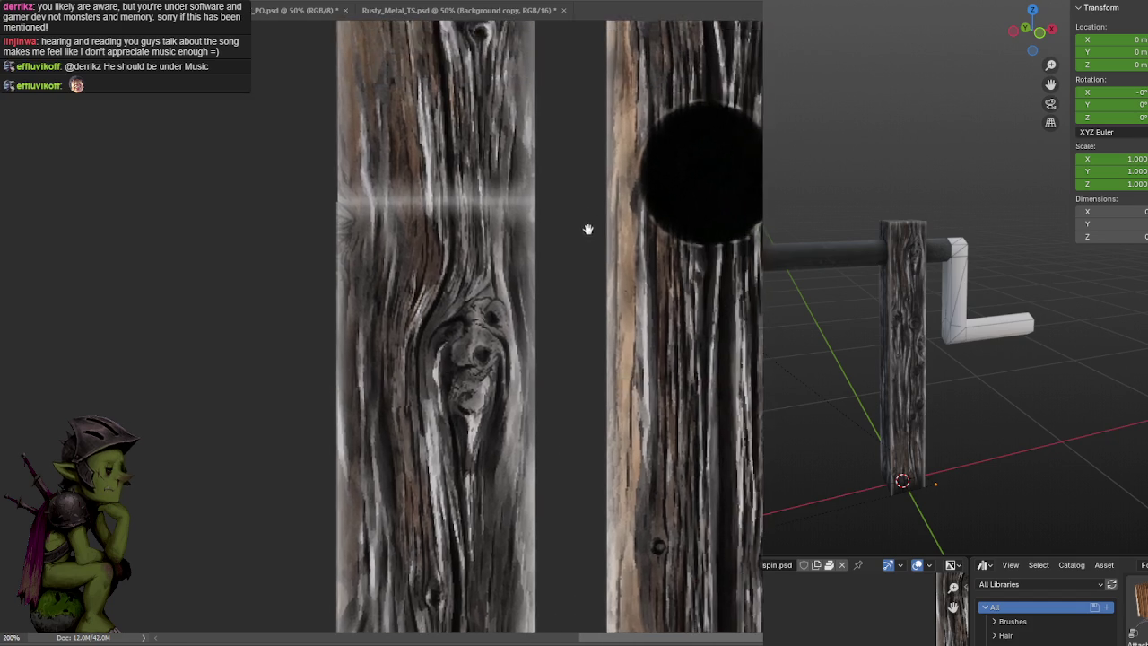
alt+scroll(586, 231, down, 2)
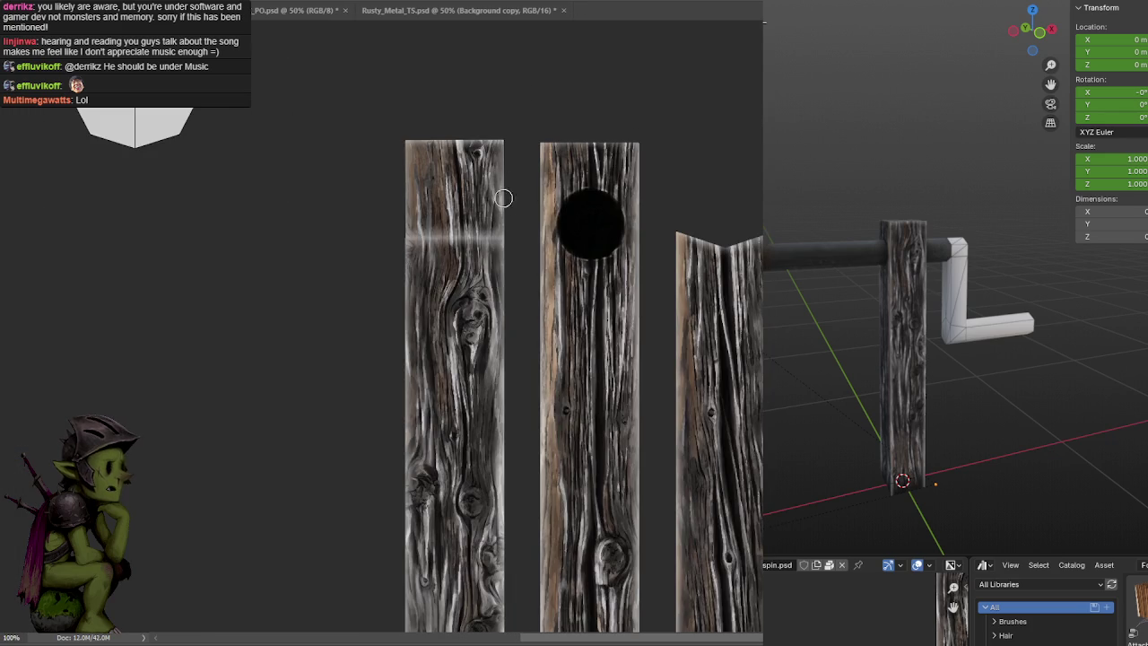
key(bracketright)
mouse_move(440, 197)
mouse_down()
mouse_move(436, 259)
mouse_move(475, 247)
mouse_move(435, 210)
mouse_up()
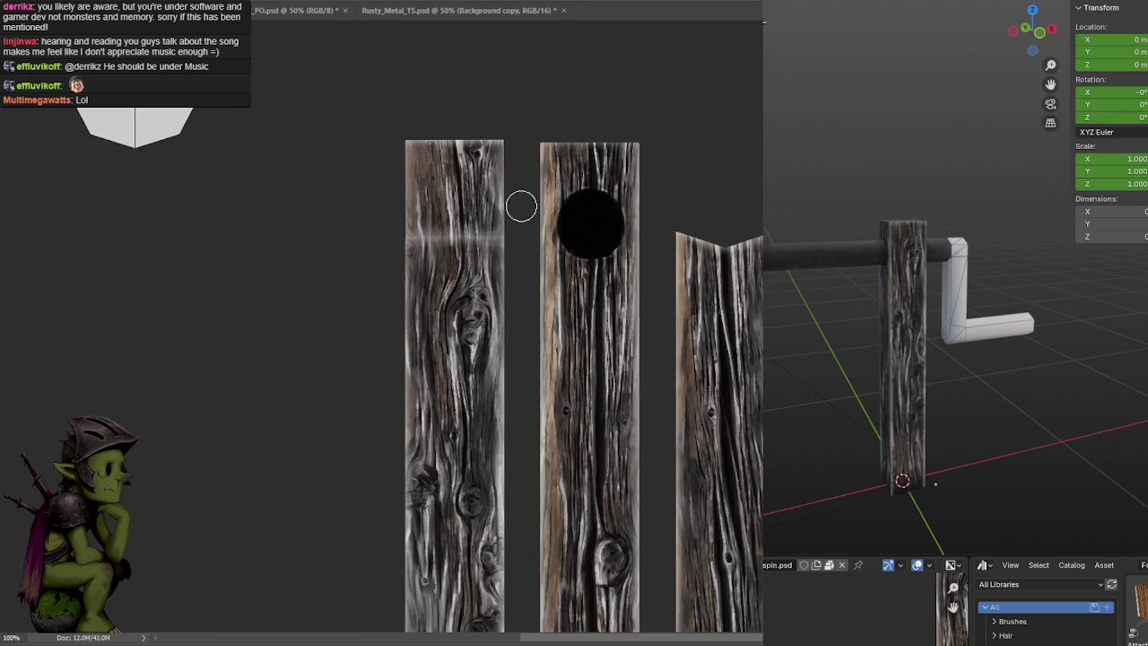
drag(502, 238, 430, 252)
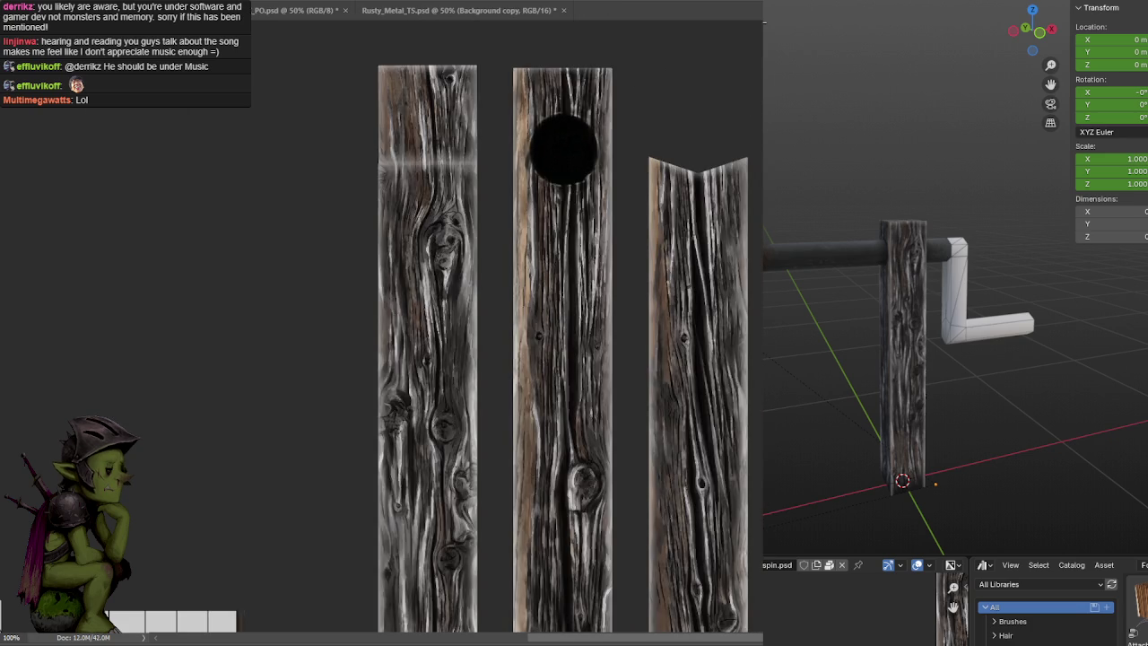
alt+scroll(683, 82, down, 2)
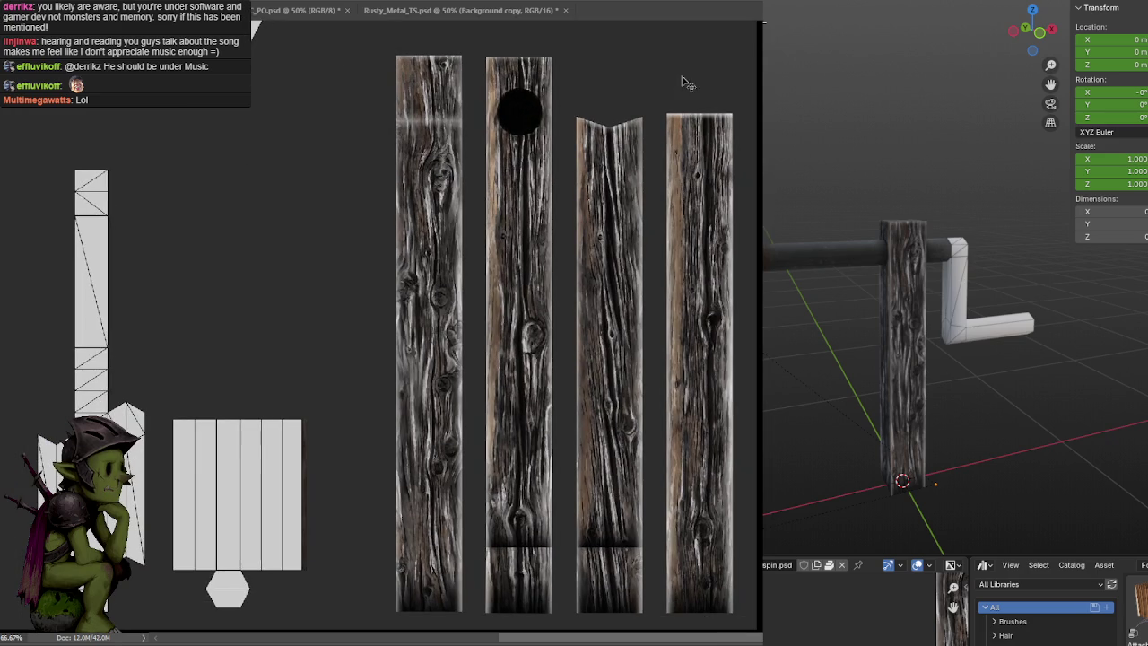
mouse_move(852, 269)
middle_down()
mouse_move(974, 239)
mouse_move(912, 257)
mouse_move(912, 293)
middle_up()
scroll(912, 257, up, 3)
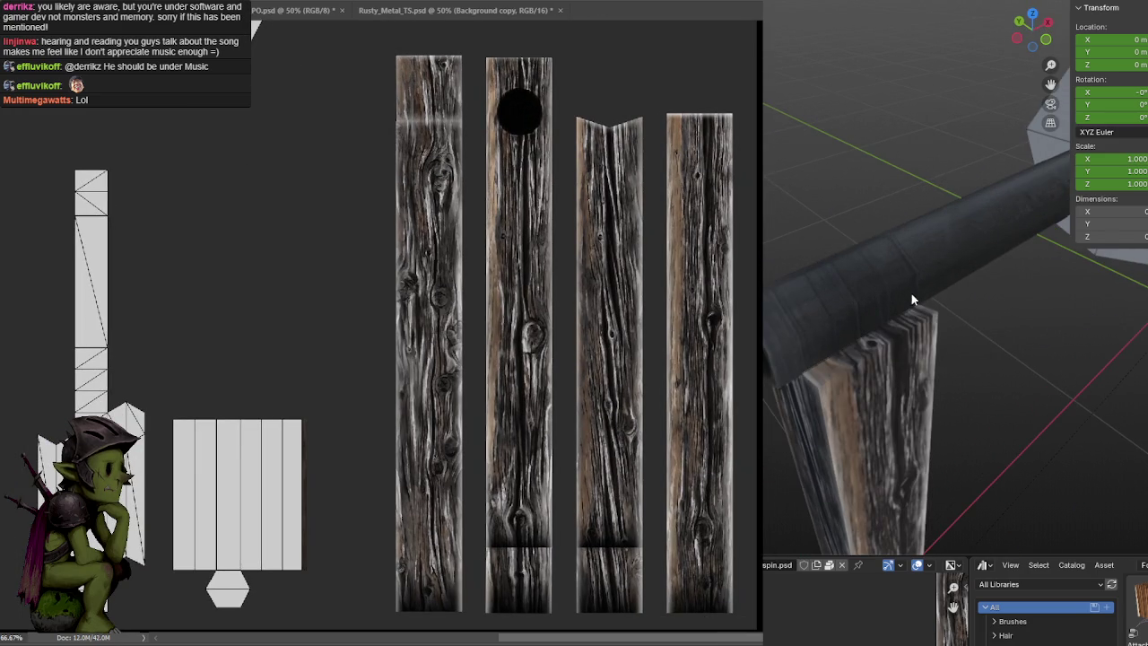
alt+scroll(510, 281, up, 1)
scroll(510, 282, right, 3)
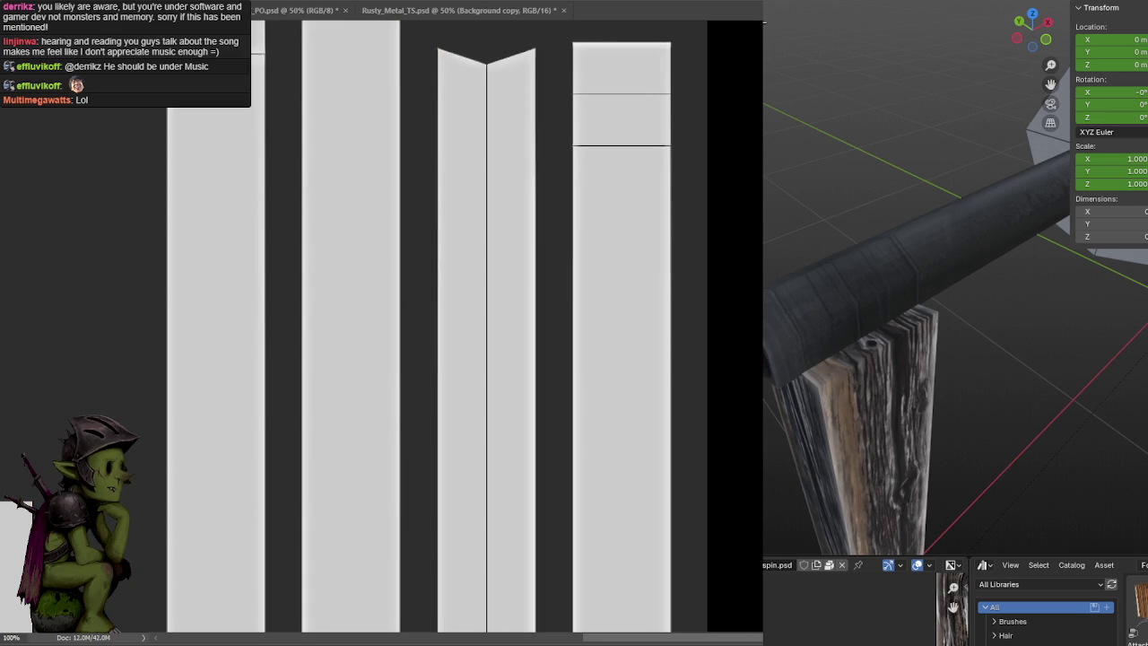
Try several shadow strokes along the rightmost plank's upper seam, undoing each
alt+scroll(646, 269, up, 1)
drag(748, 269, 728, 299)
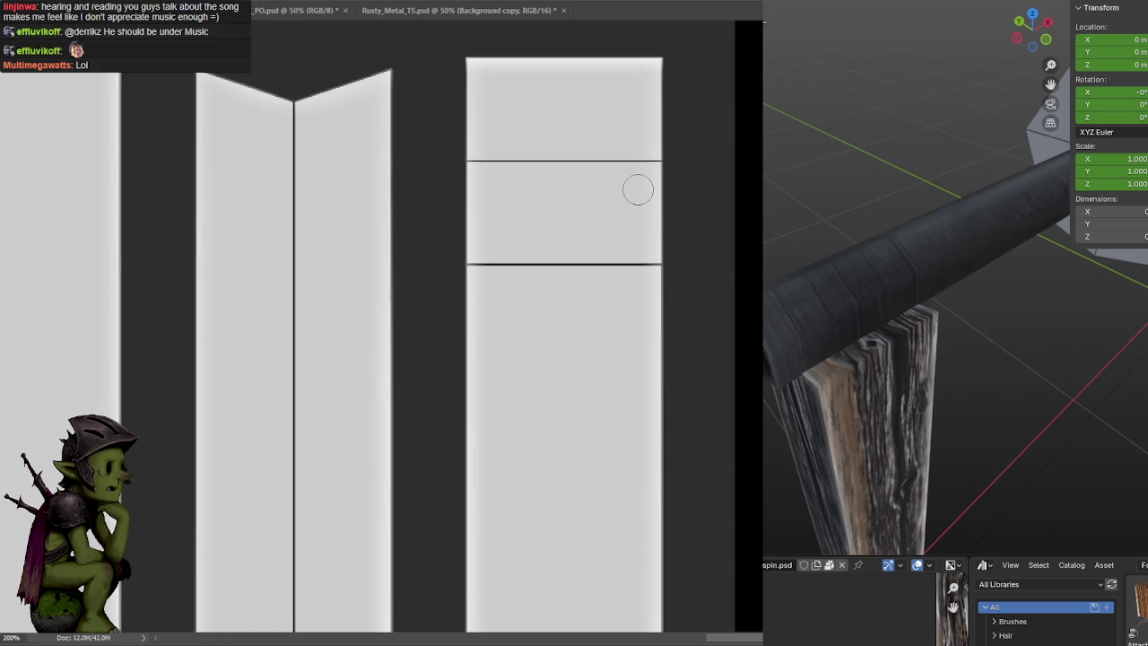
drag(426, 162, 682, 173)
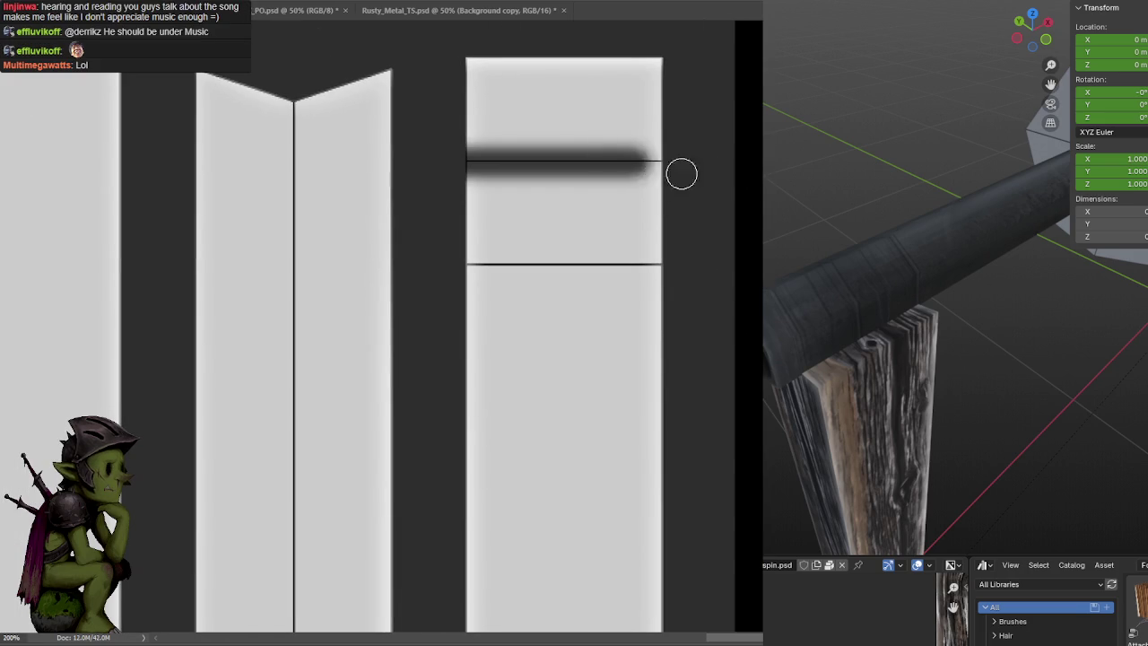
key(ctrl+z)
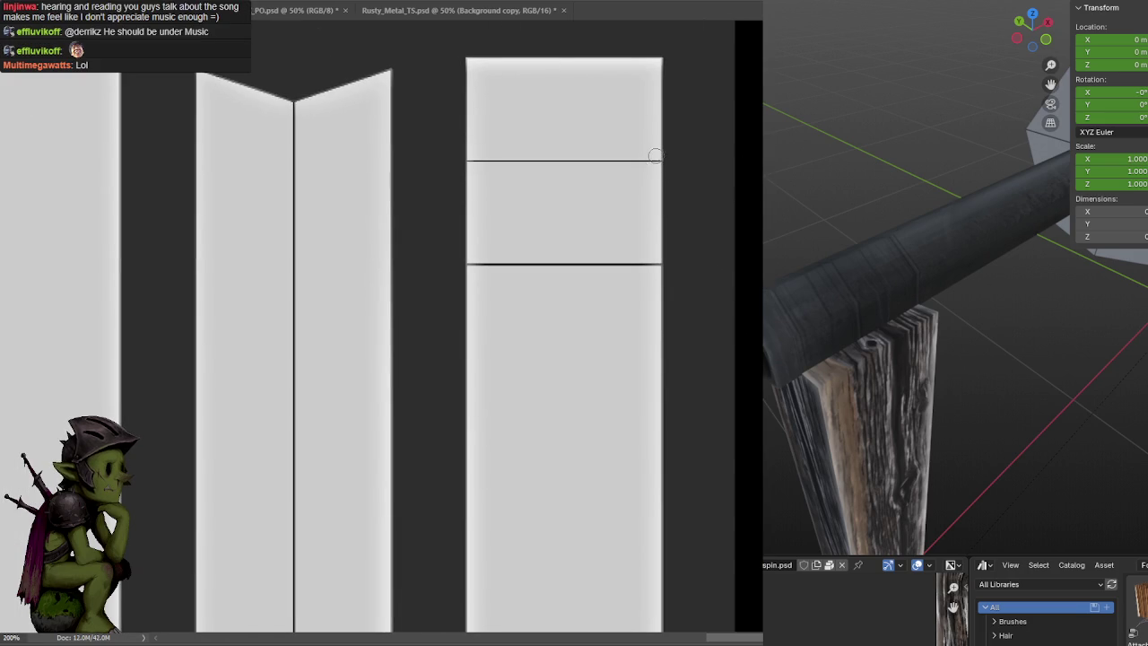
drag(676, 160, 385, 159)
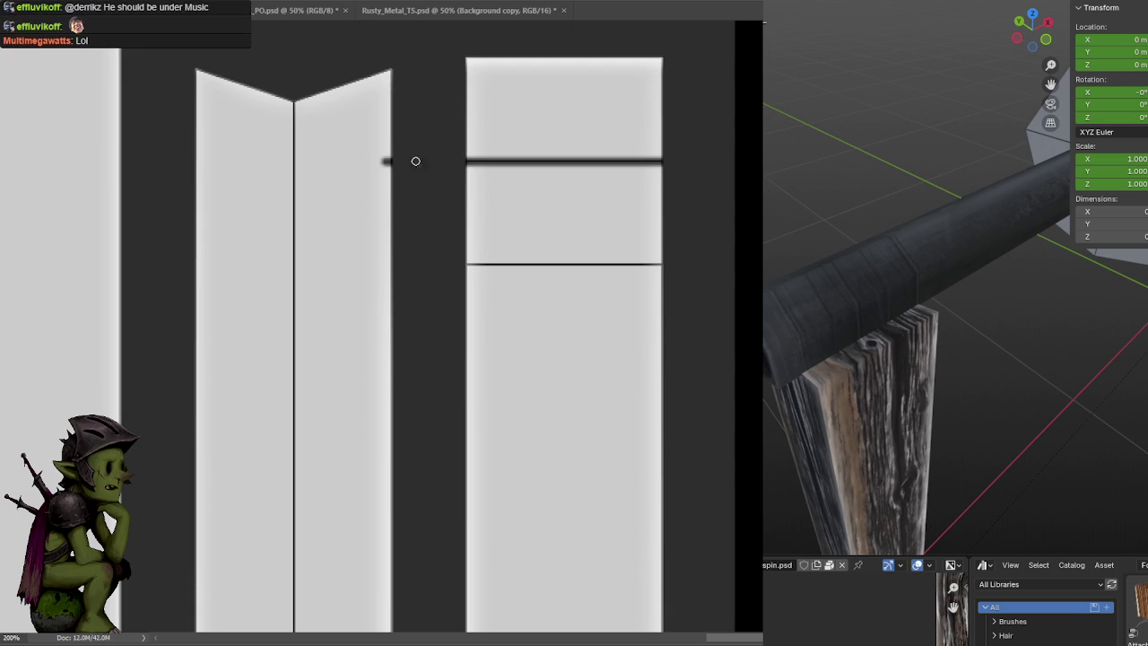
key(ctrl+z)
drag(461, 159, 750, 176)
key(ctrl+z)
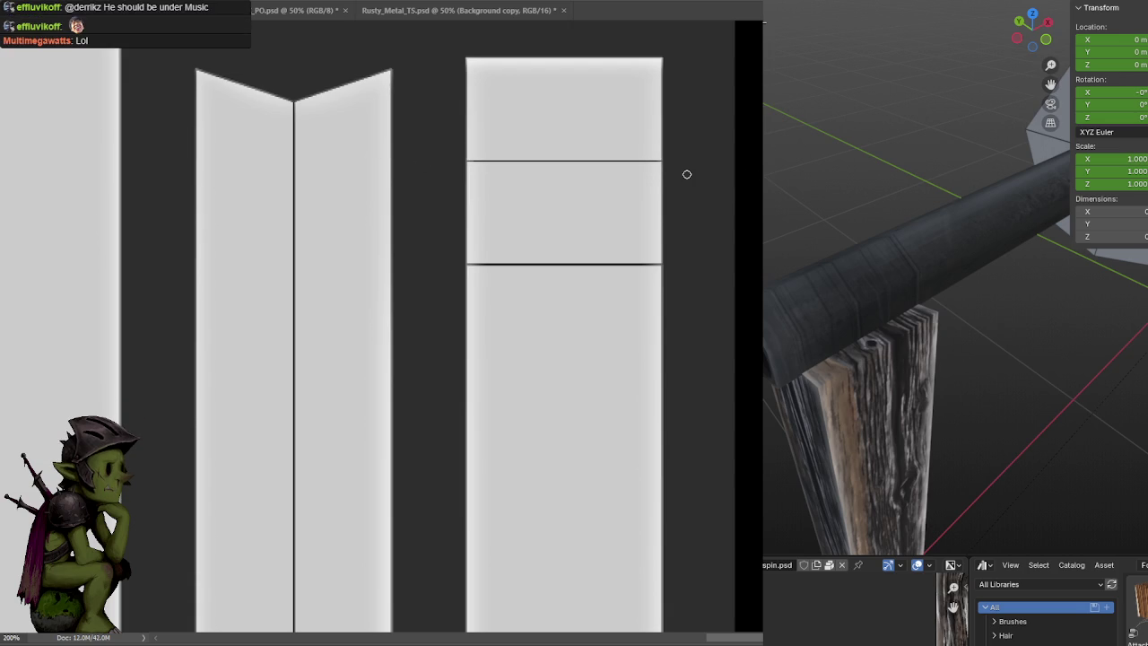
key(ctrl+minus)
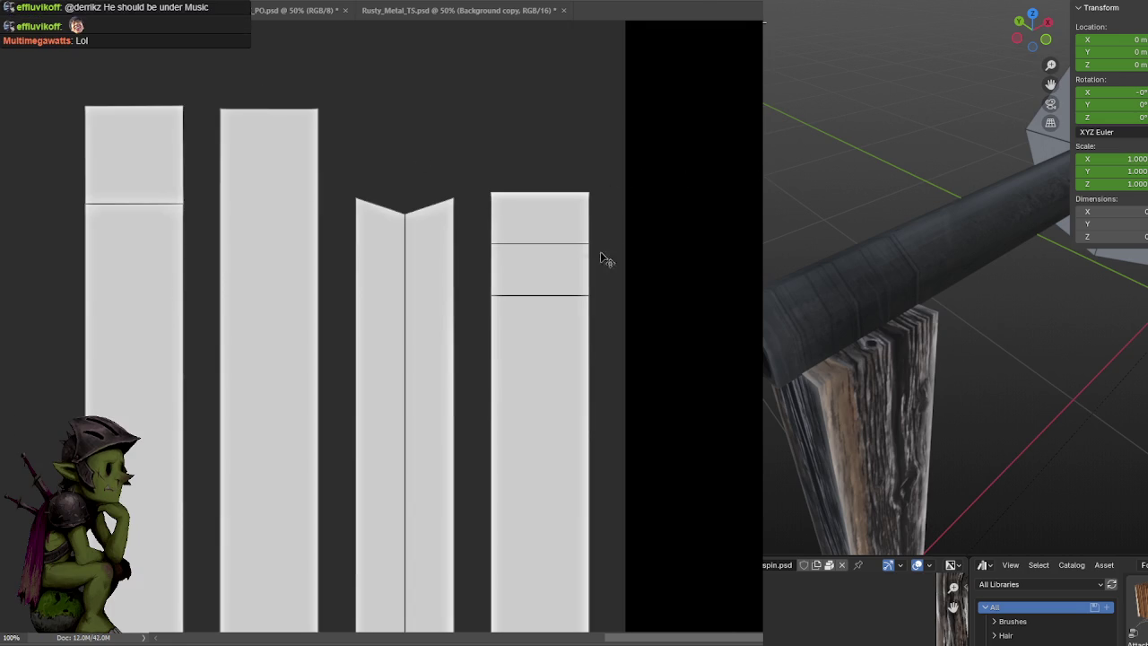
key(ctrl+plus)
Lighten the lower seam line, paint a thick dark upper seam with soft shadow, and save
drag(679, 266, 422, 261)
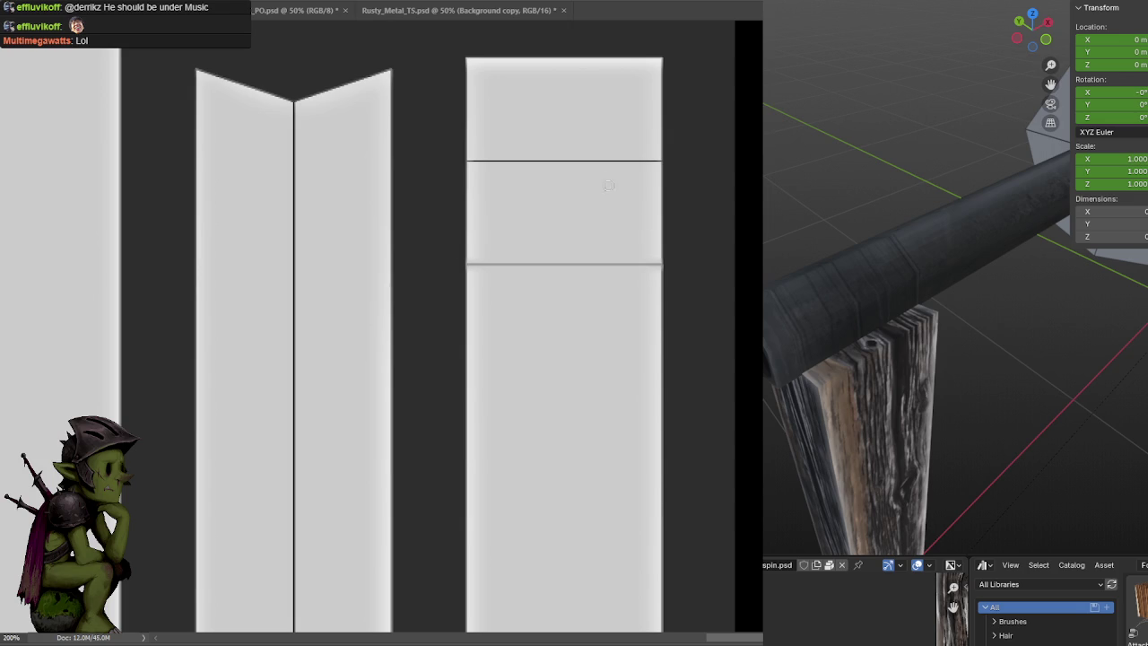
drag(679, 162, 405, 163)
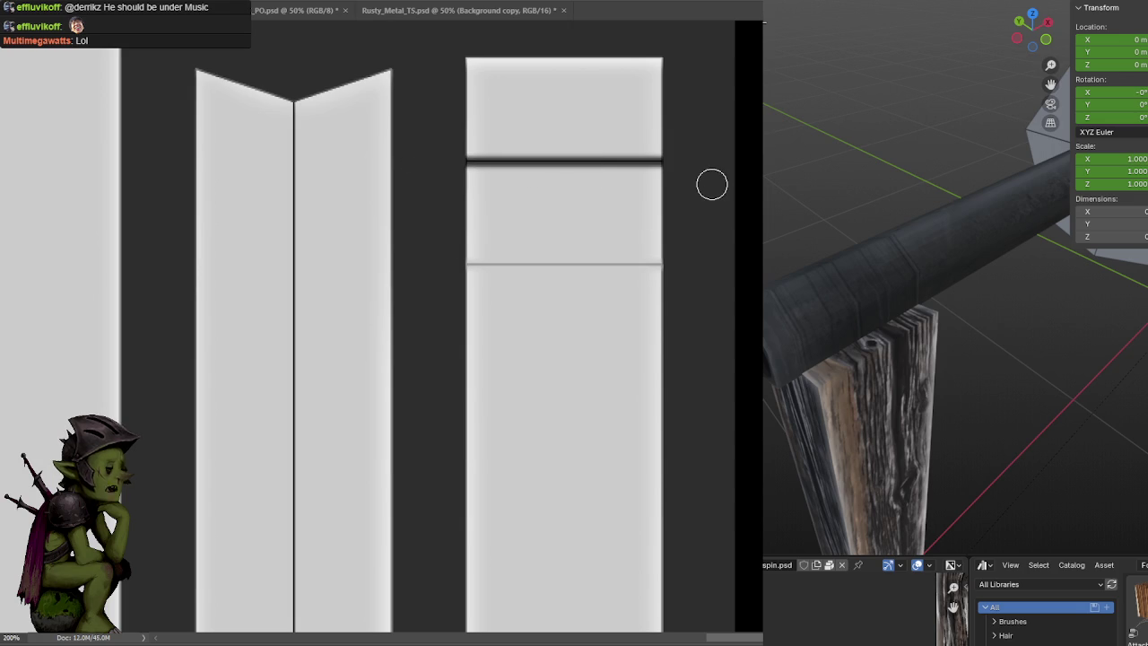
drag(693, 164, 502, 158)
mouse_move(504, 164)
mouse_down()
mouse_move(708, 159)
mouse_move(424, 157)
mouse_up()
key(ctrl+z)
key(ctrl+z)
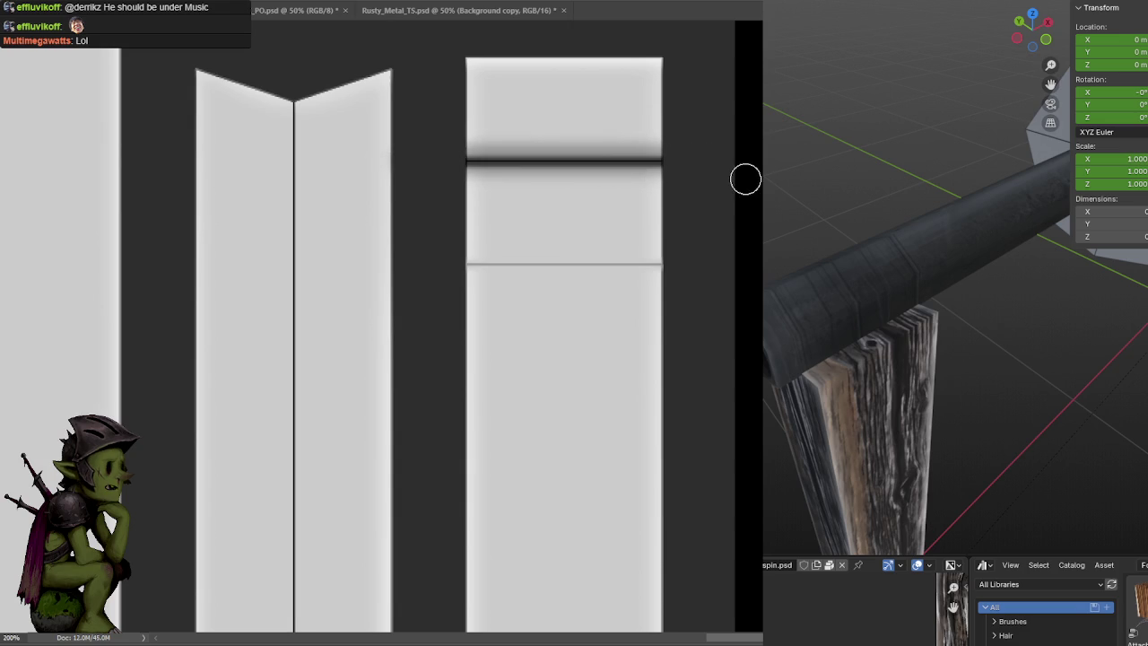
mouse_move(691, 161)
mouse_down()
mouse_move(410, 154)
mouse_move(755, 175)
mouse_up()
key(ctrl+z)
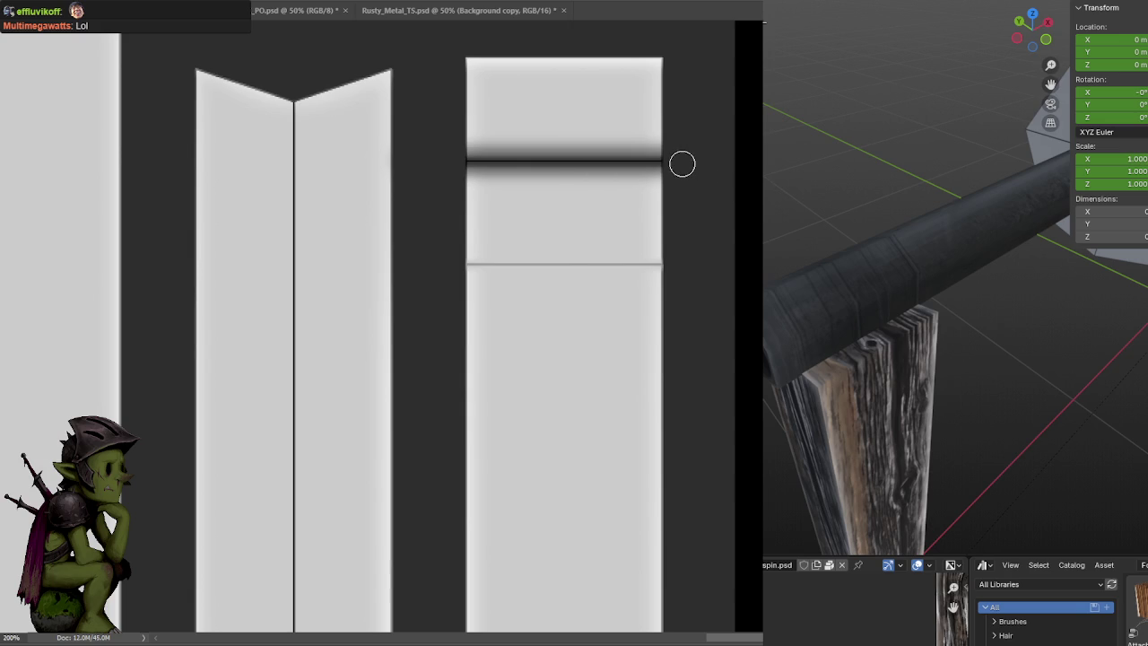
drag(693, 164, 436, 162)
key(ctrl+minus)
key(ctrl+s)
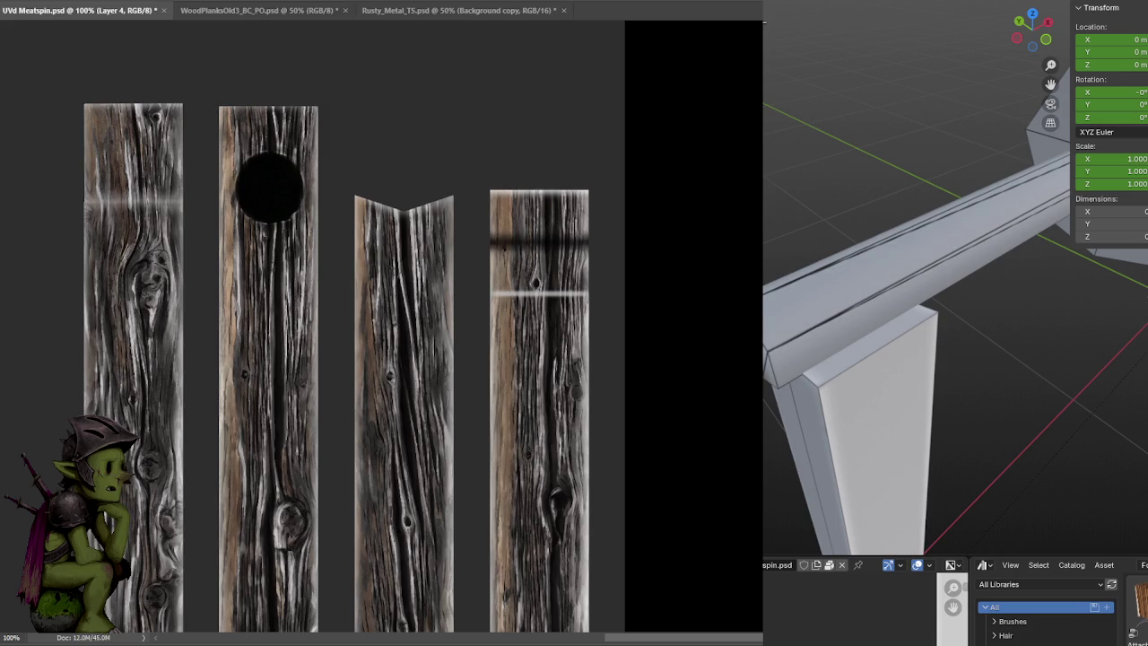
Orbit Blender's viewport to inspect the beam and post with the updated wood texture
mouse_move(897, 359)
middle_down()
mouse_move(846, 303)
mouse_move(904, 305)
mouse_move(917, 335)
middle_up()
scroll(917, 335, up, 5)
scroll(956, 169, down, 5)
mouse_move(956, 169)
middle_down()
mouse_move(806, 196)
mouse_move(886, 195)
mouse_move(896, 212)
middle_up()
scroll(888, 212, up, 4)
scroll(894, 218, down, 3)
scroll(891, 231, up, 2)
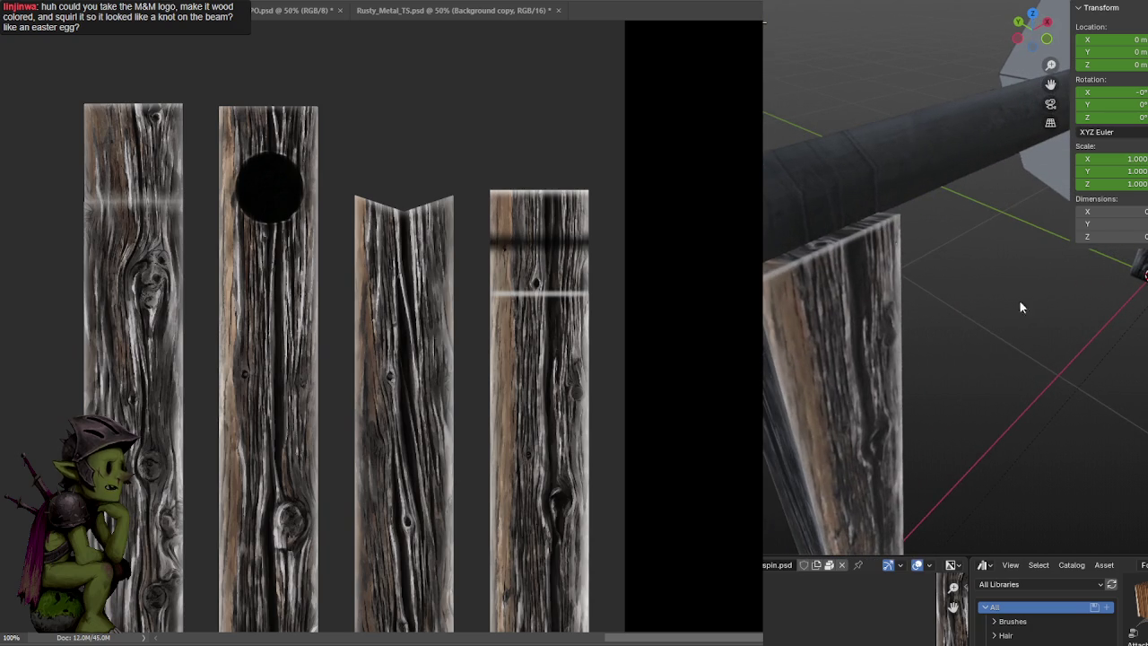
key(ctrl+plus)
scroll(728, 240, up, 1)
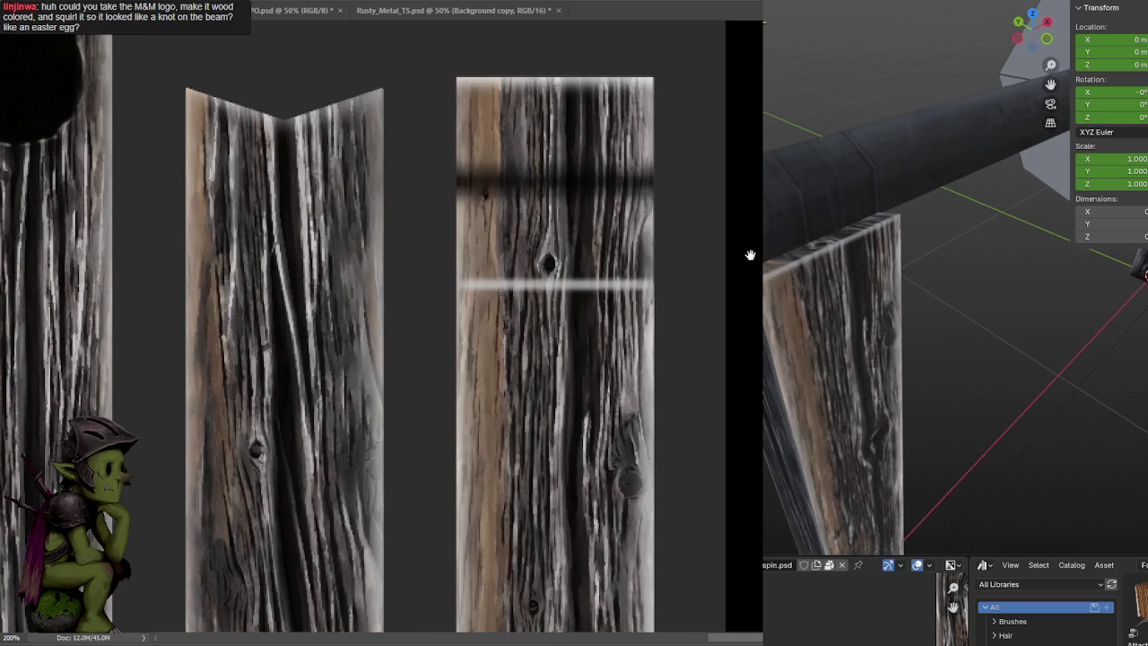
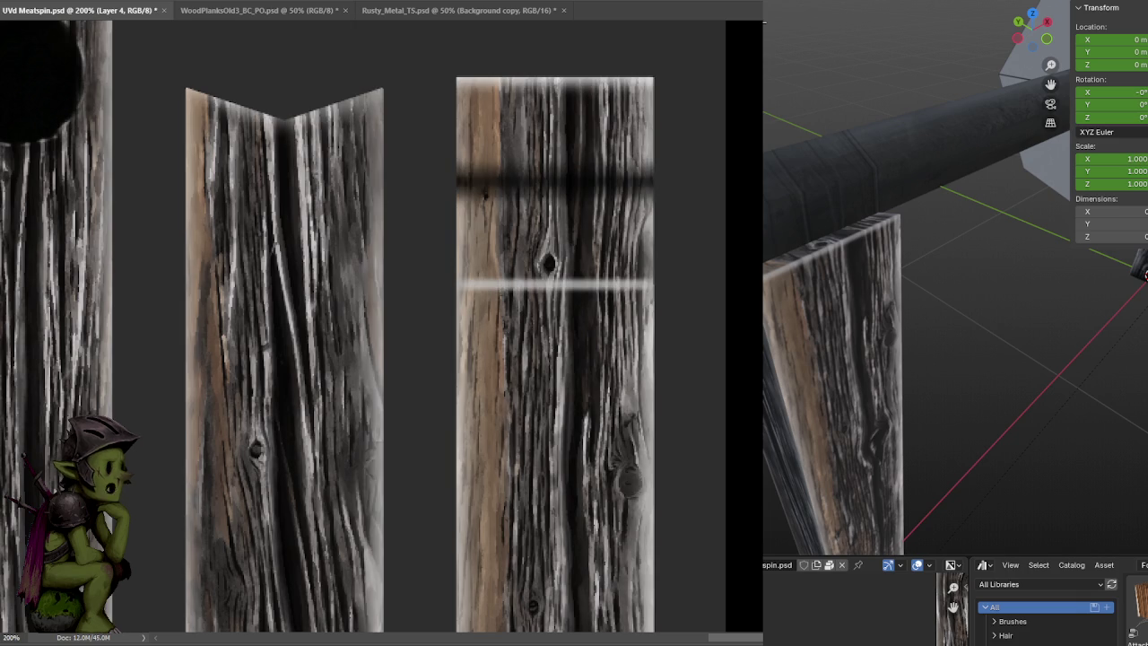
Save UVd Meatspin.psd so the Blender post reloads the painted wood planks, then zoom out
key(ctrl+s)
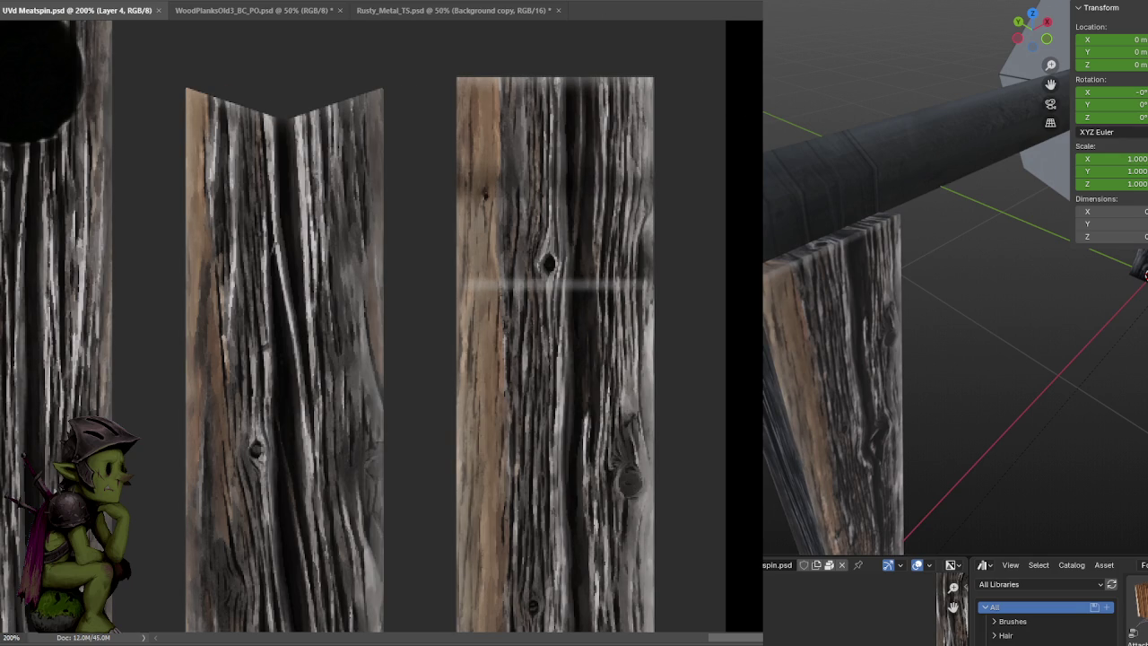
alt+scroll(710, 205, down, 1)
alt+scroll(700, 198, down, 1)
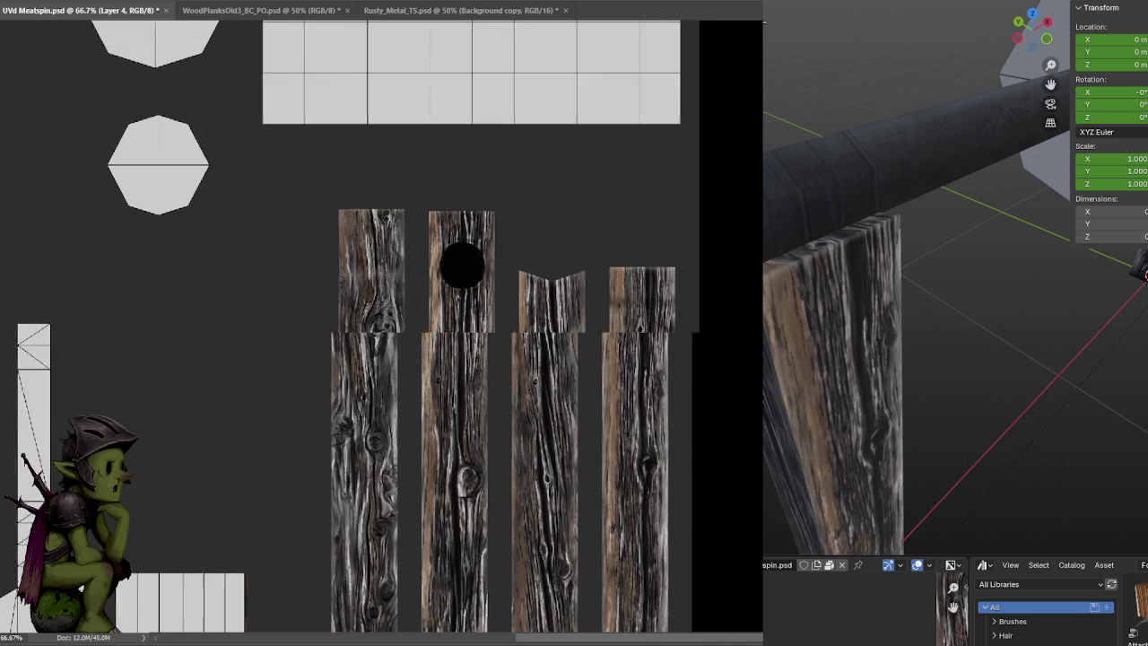
Zoom the texture sheet out to 33.3% and orbit the Blender model to see the whole crank
drag(448, 358, 528, 384)
key(ctrl+minus)
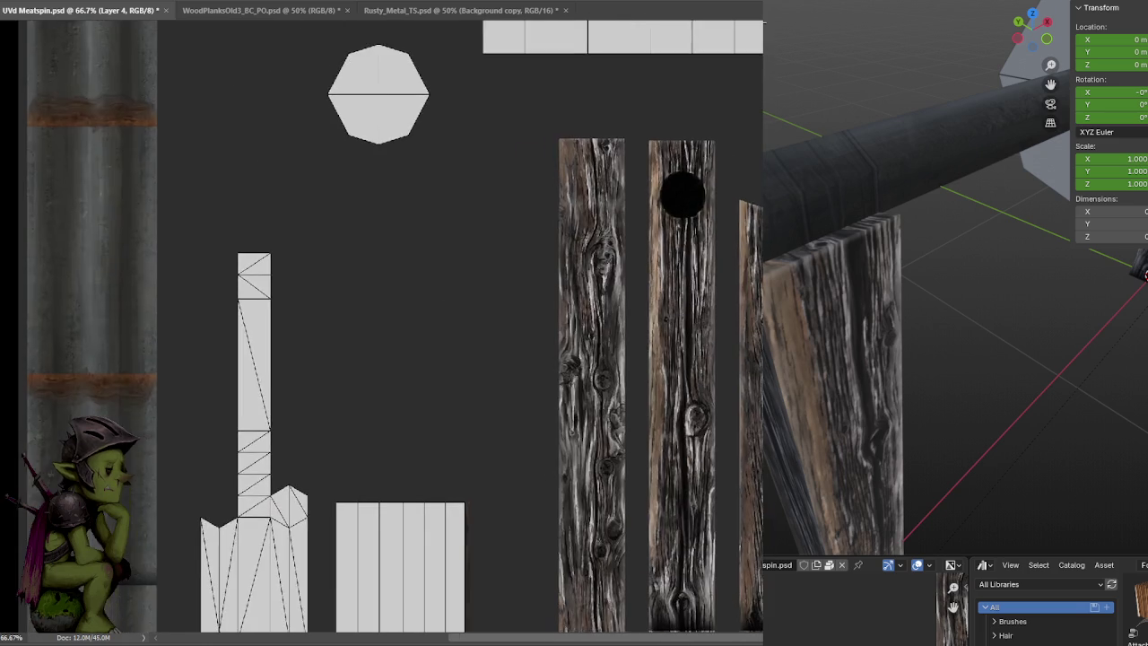
key(ctrl+minus)
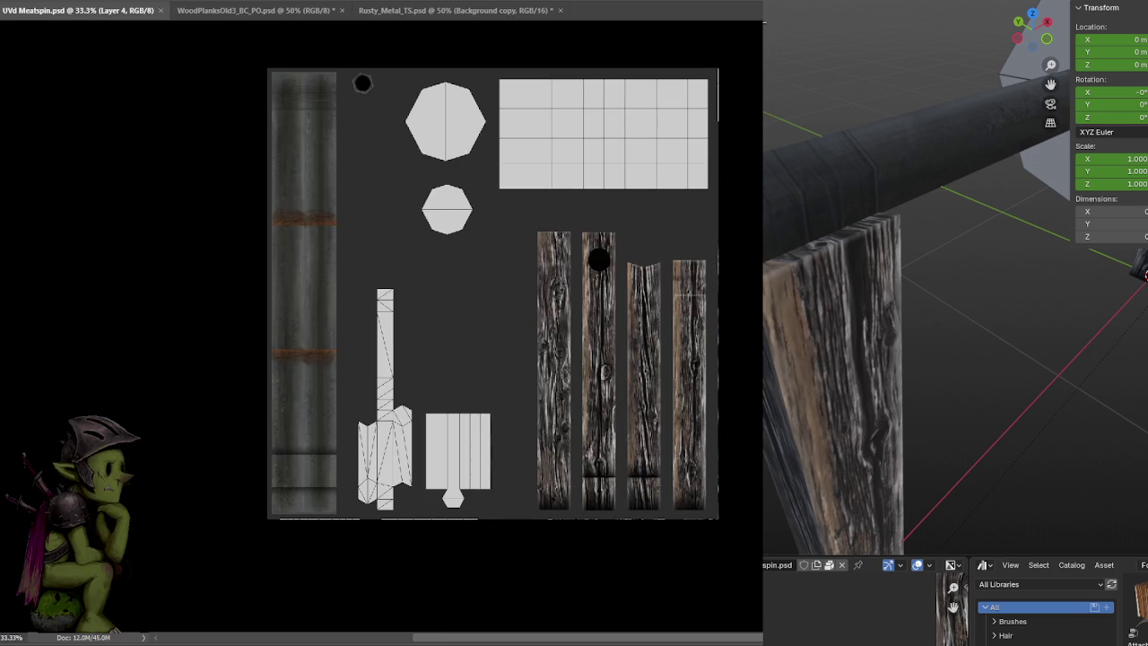
mouse_move(897, 269)
middle_down()
mouse_move(953, 251)
mouse_move(797, 260)
mouse_move(892, 243)
mouse_move(861, 247)
middle_up()
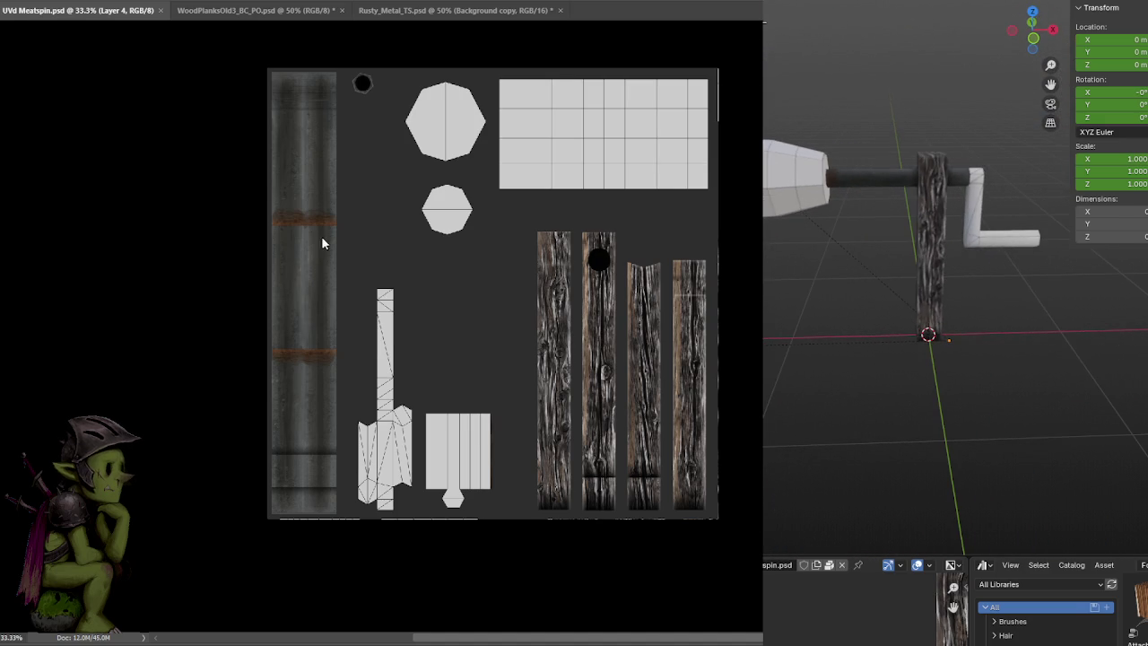
alt+scroll(528, 294, up, 2)
Duplicate the Layer 3 copy wood texture layer, keeping it trimmed to the strip shapes
mouse_move(461, 341)
mouse_down()
mouse_move(512, 177)
mouse_move(515, 219)
mouse_up()
key(alt+bracketleft)
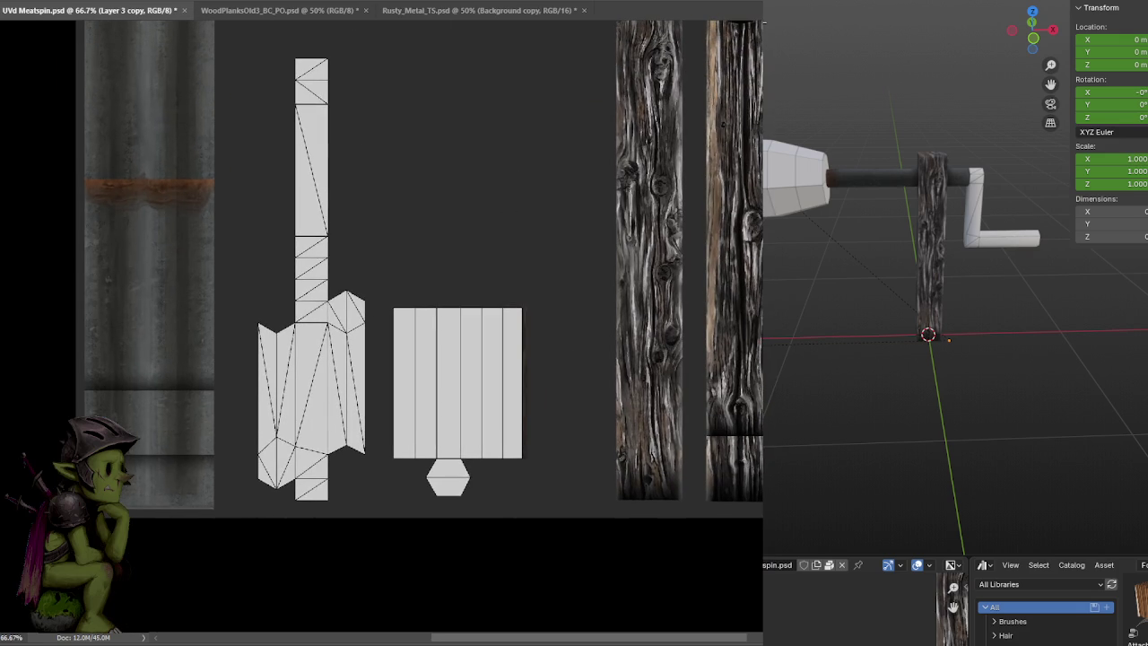
key(ctrl+j)
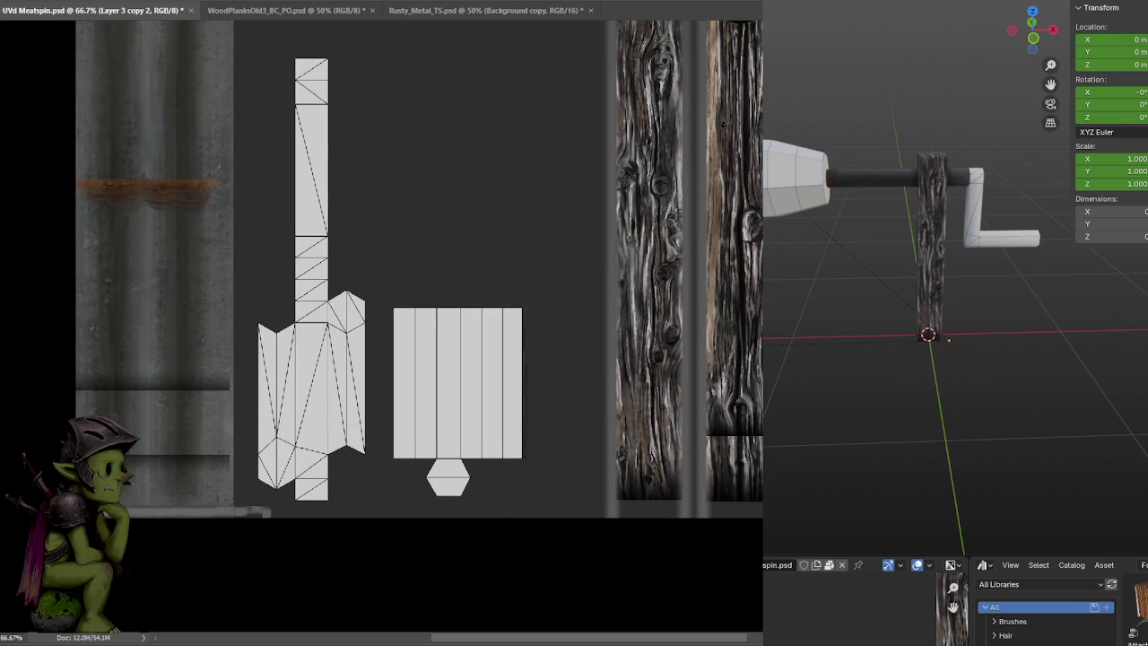
key(ctrl+z)
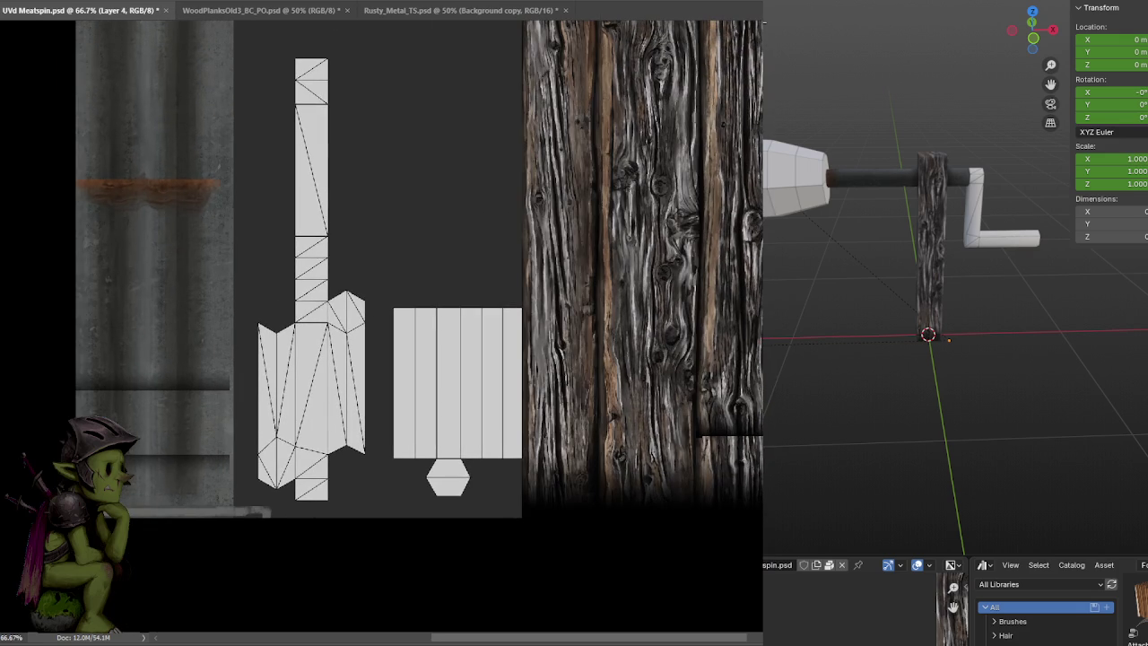
key(ctrl+z)
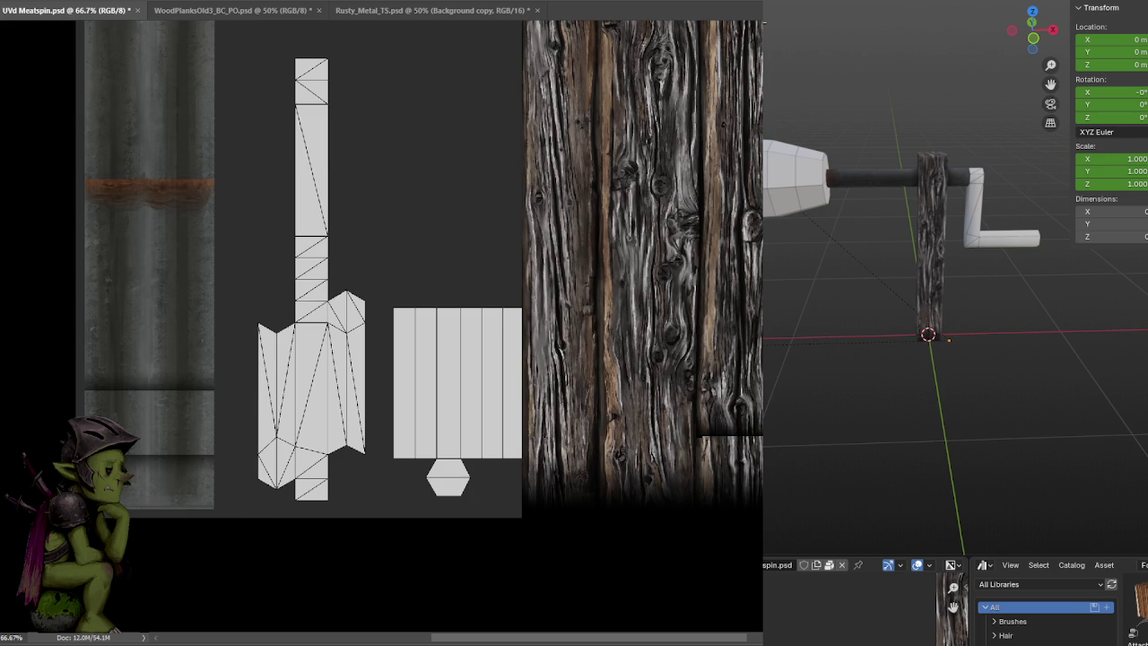
key(ctrl+z)
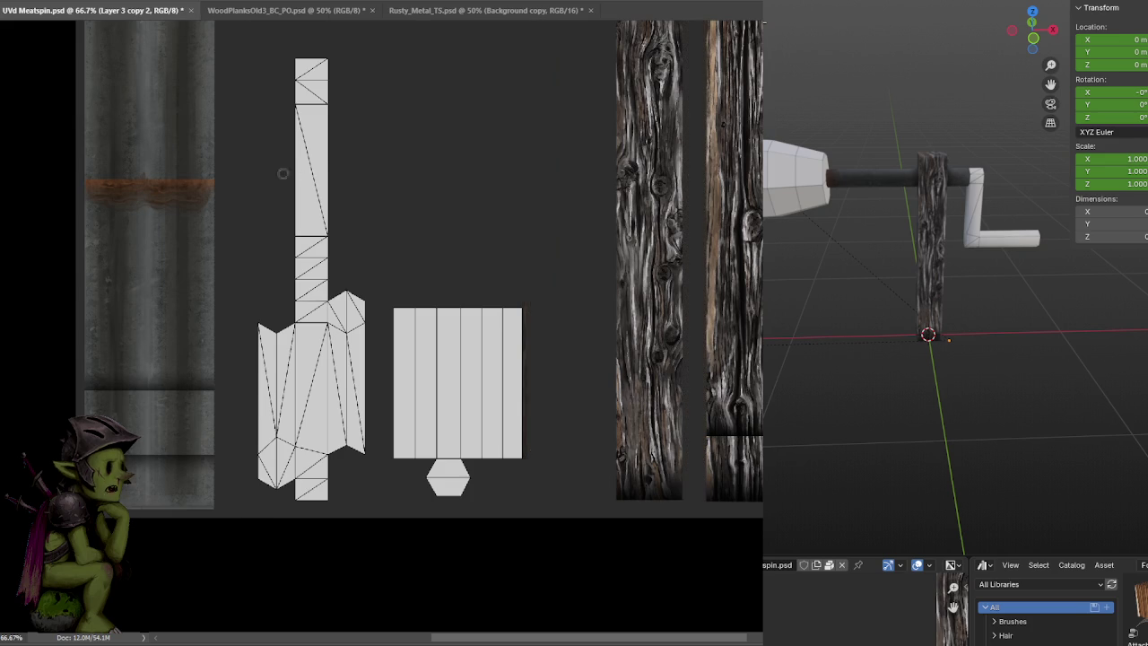
Slide the duplicated wood over the white handle shells, shifting it to vary the grain
drag(709, 325, 529, 404)
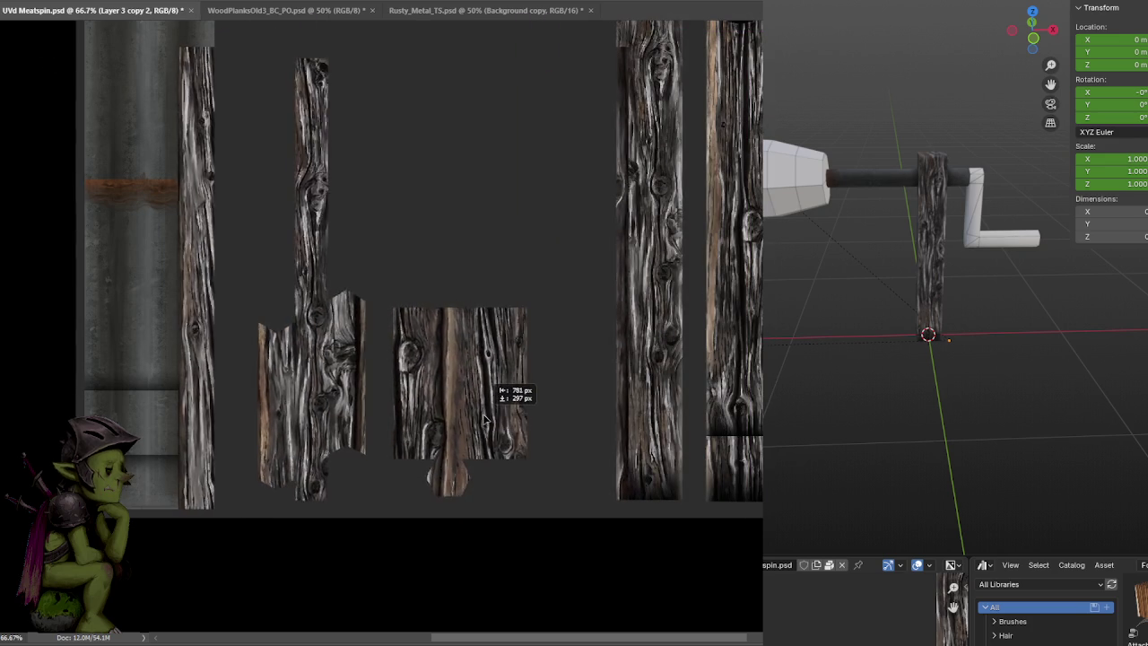
drag(530, 405, 499, 420)
mouse_move(525, 331)
mouse_down()
mouse_move(568, 364)
mouse_move(553, 343)
mouse_move(584, 344)
mouse_up()
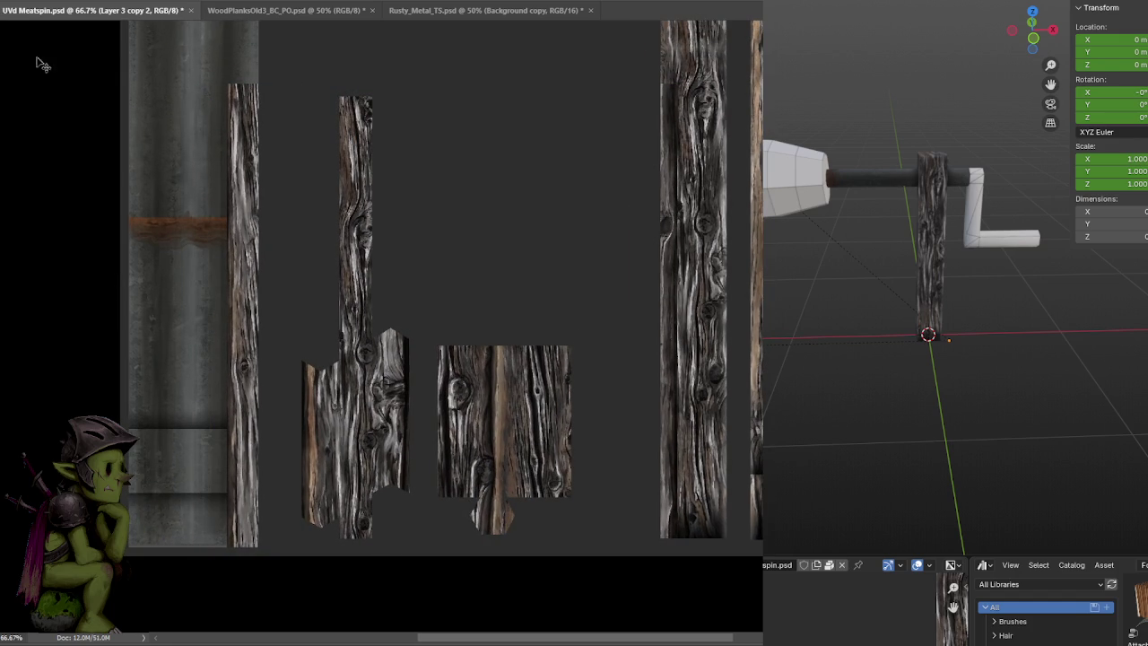
drag(155, 56, 295, 555)
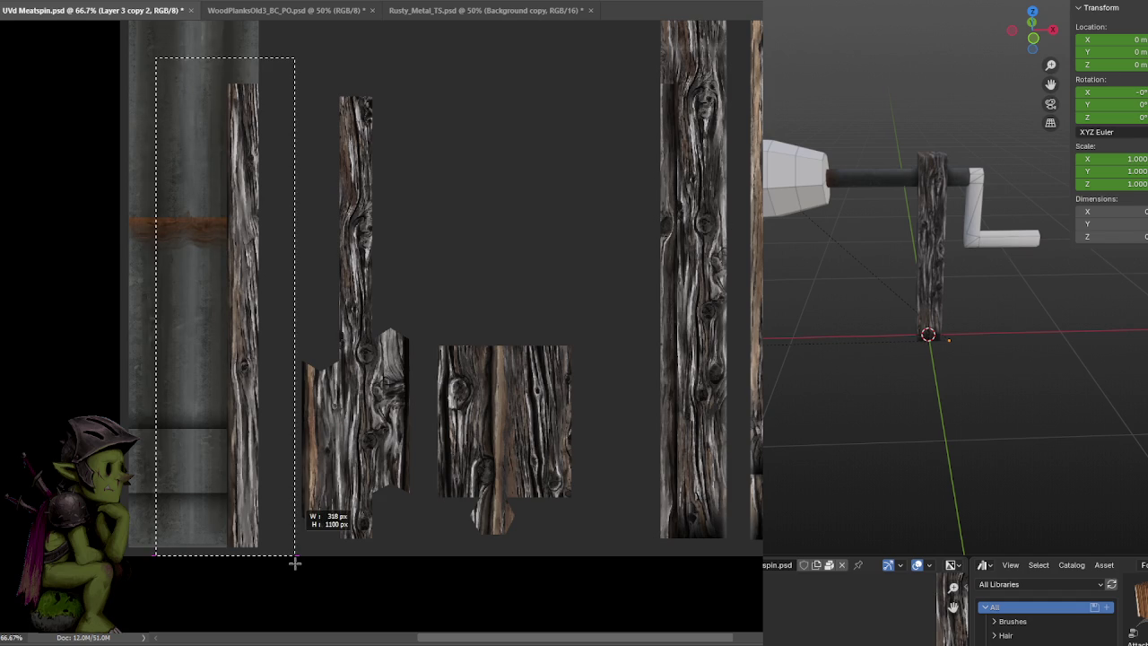
key(ctrl+d)
drag(362, 227, 365, 254)
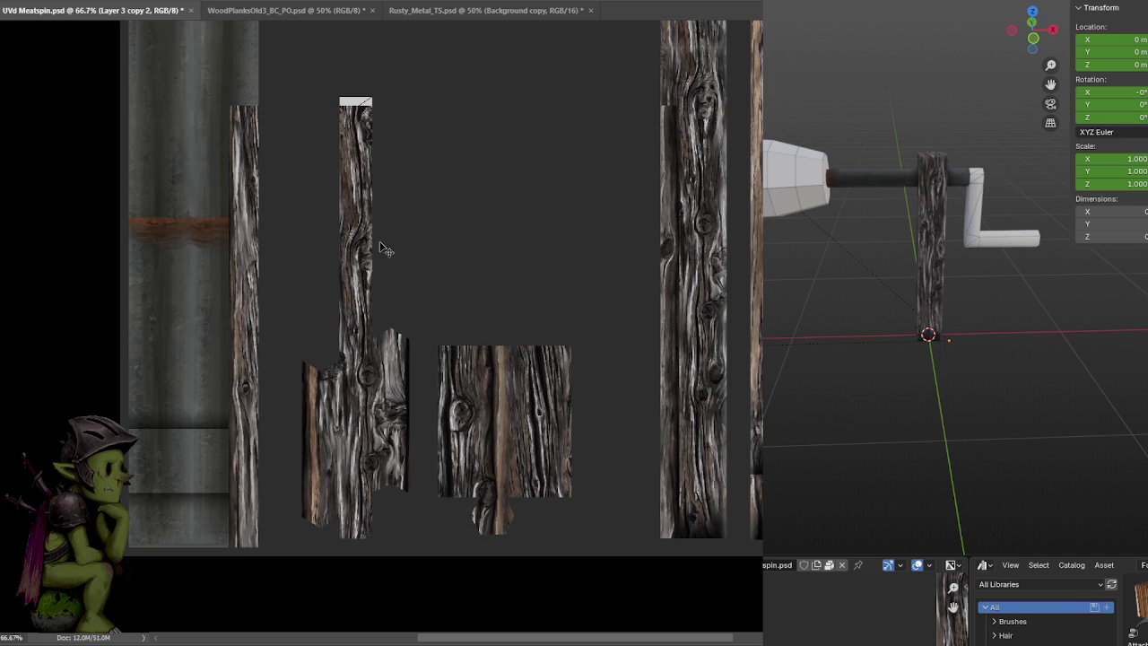
Marquee the handle-shell region and shift the wood pieces up about 10 px
key(m)
mouse_move(297, 74)
mouse_down()
mouse_move(559, 553)
mouse_move(626, 558)
mouse_move(619, 551)
mouse_up()
key(ctrl+d)
drag(403, 192, 404, 182)
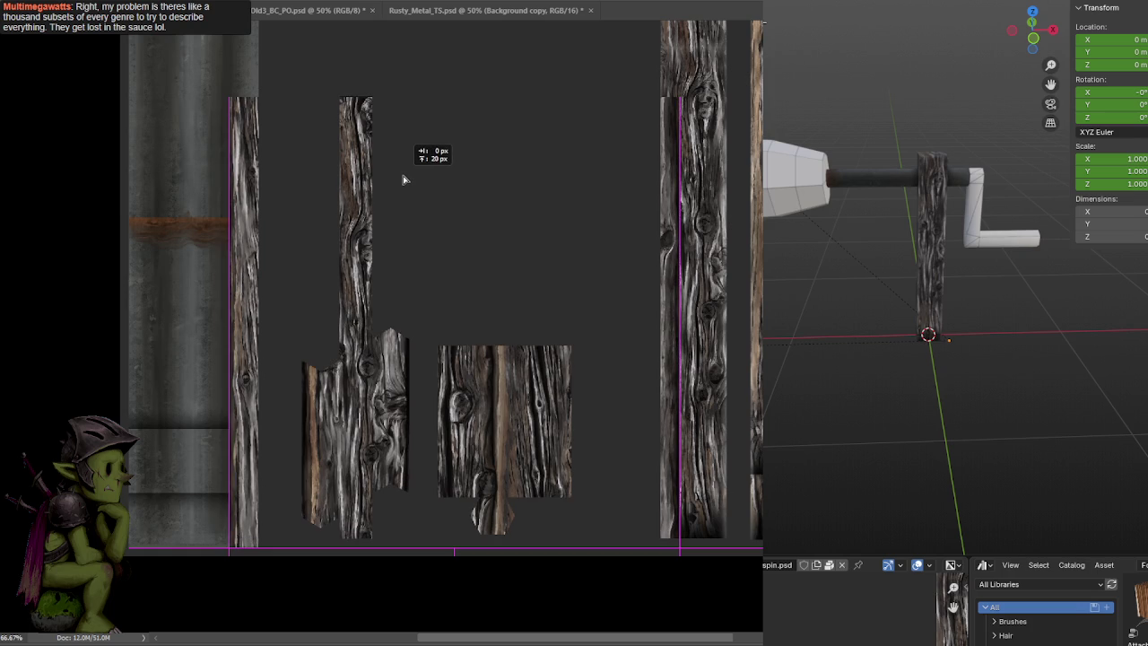
key(m)
mouse_move(267, 73)
mouse_down()
mouse_move(632, 515)
mouse_move(612, 549)
mouse_up()
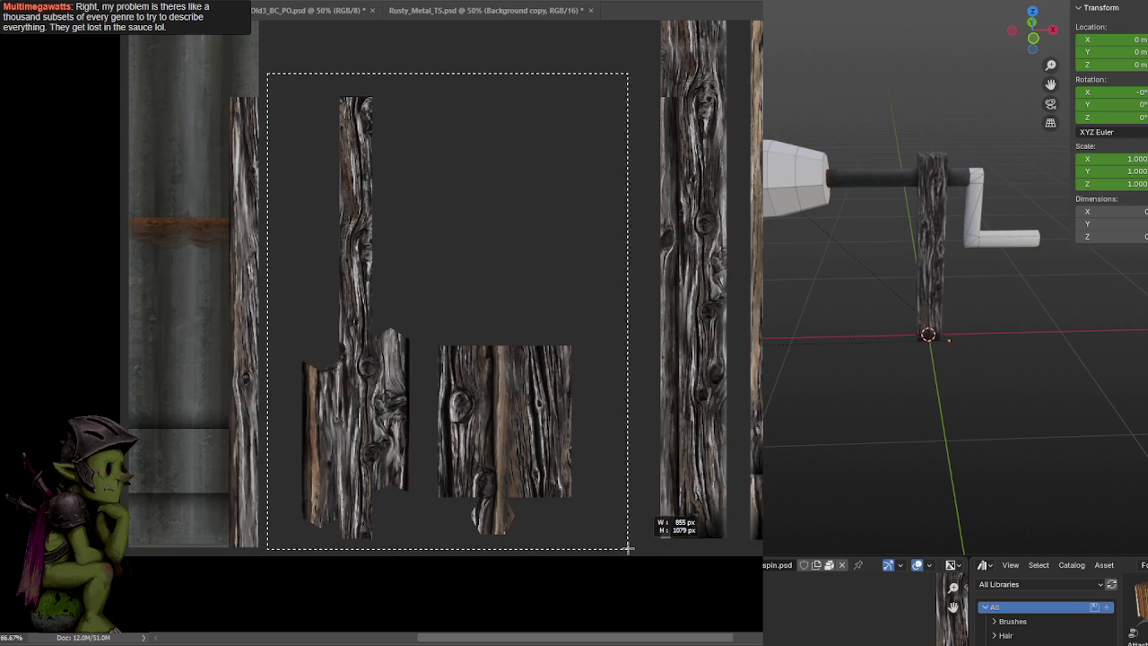
Deselect the marquee and orbit the Blender view to check the wooden crank handle
right_click(530, 214)
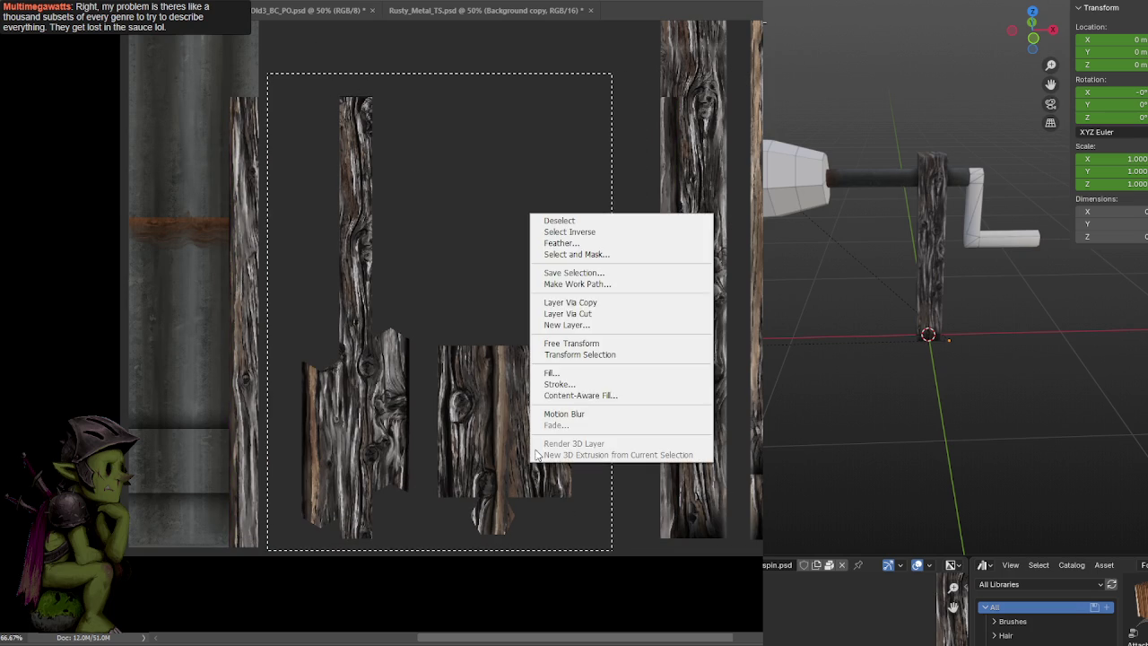
click(560, 221)
scroll(541, 284, down, 1)
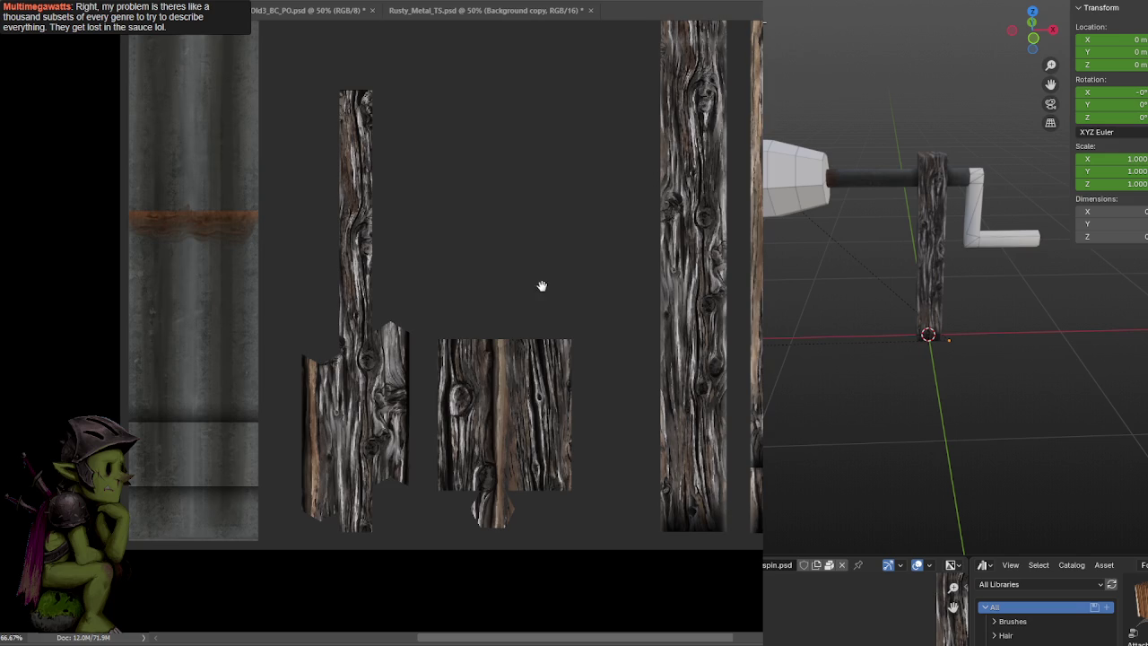
scroll(933, 319, up, 5)
mouse_move(951, 313)
middle_down()
mouse_move(882, 326)
mouse_move(942, 313)
mouse_move(907, 338)
mouse_move(870, 337)
mouse_move(903, 343)
mouse_move(961, 398)
middle_up()
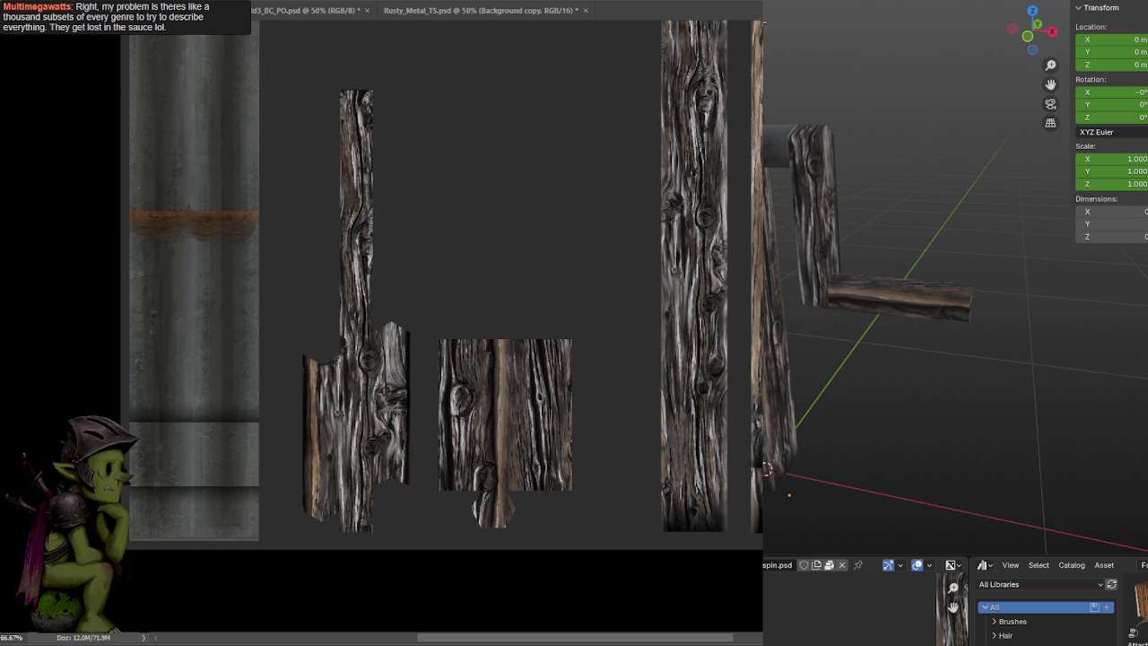
Magic Wand the UV layout islands, delete their grey fill, and show the white UV outline lines
key(ctrl+Tab)
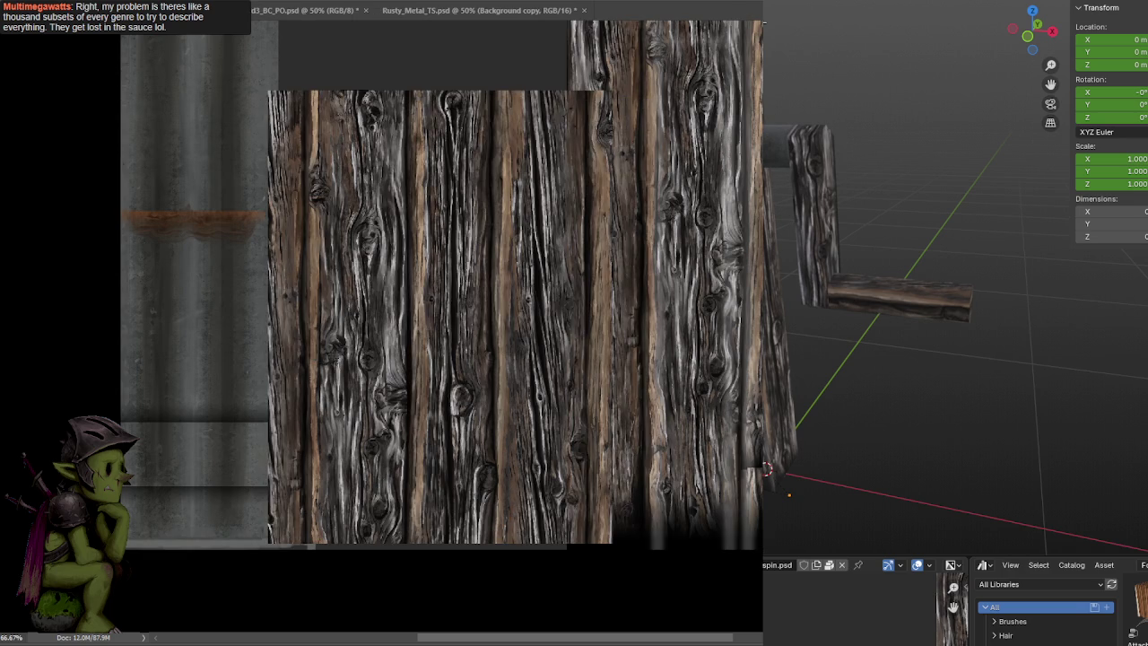
key(ctrl+Tab)
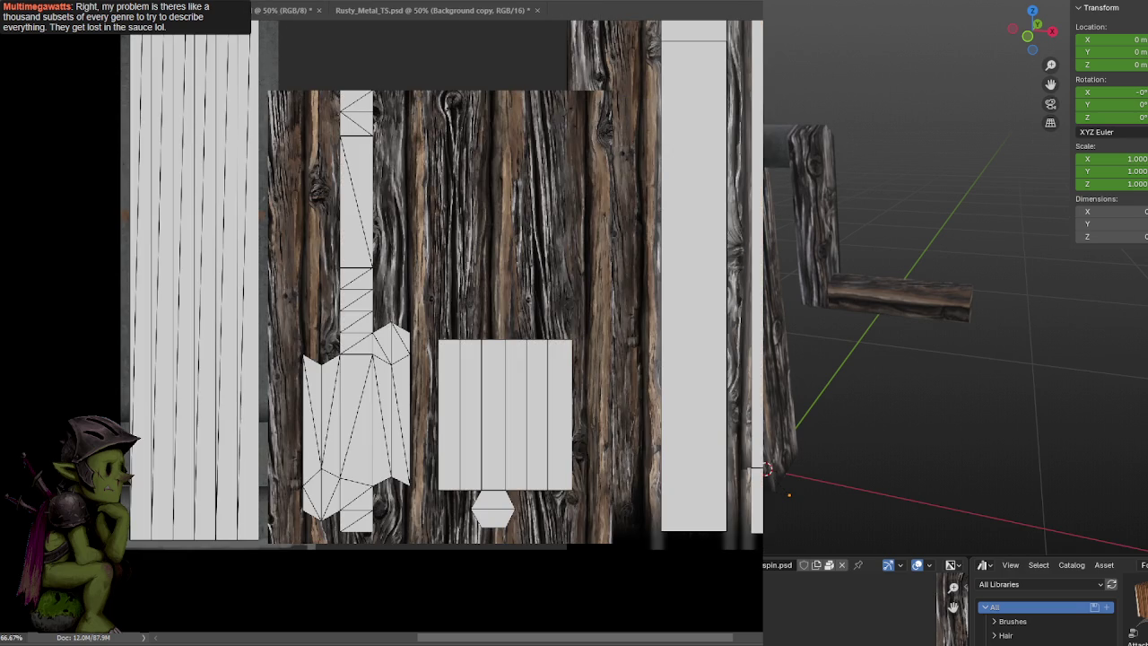
key(ctrl+comma)
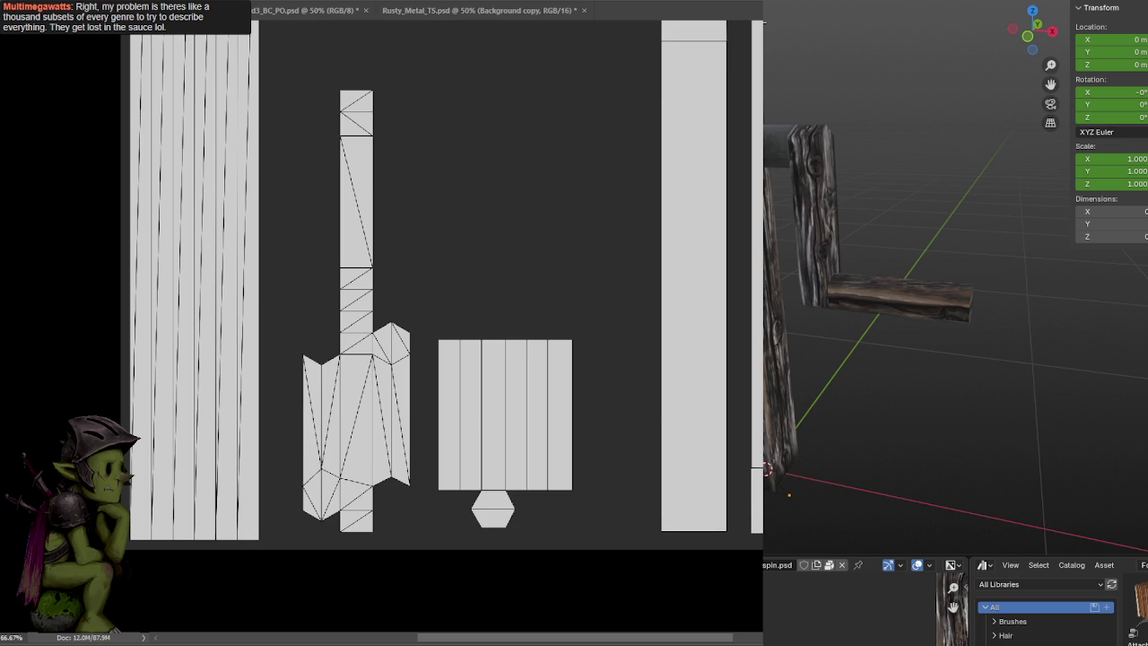
click(359, 154)
click(360, 171)
key(Delete)
key(ctrl+d)
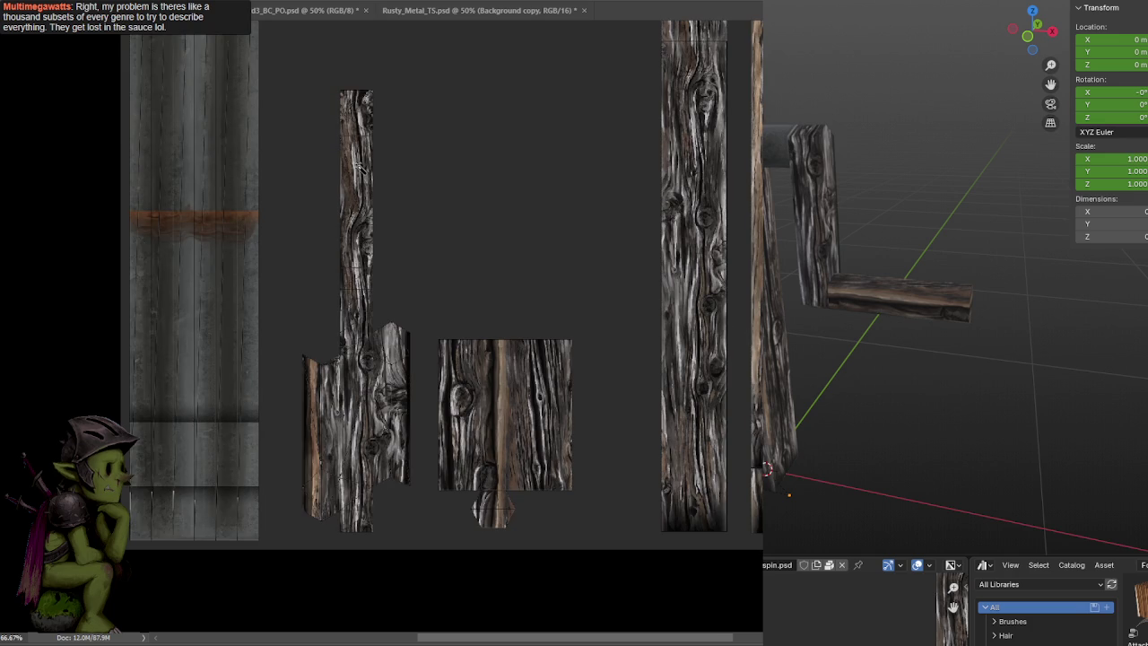
key(ctrl+z)
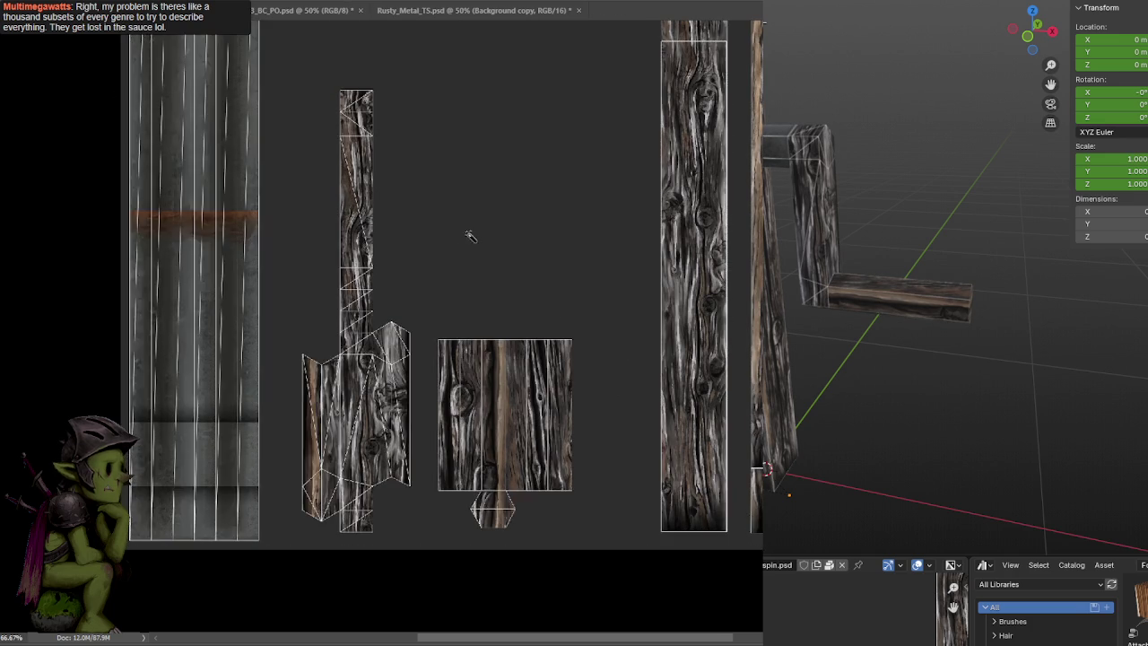
alt+scroll(469, 233, up, 1)
alt+scroll(482, 184, up, 1)
alt+scroll(498, 166, up, 1)
alt+scroll(516, 157, down, 1)
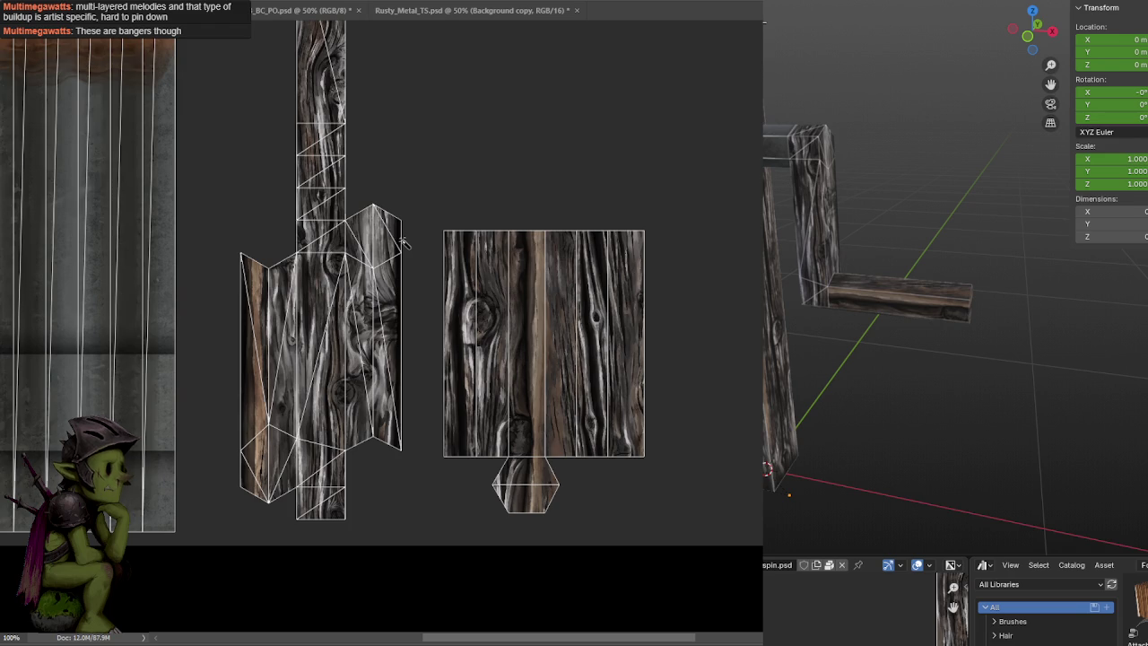
Frame the handle shells in Photoshop and orbit the Blender model to the post and crossbar
click(527, 137)
key(ctrl+plus)
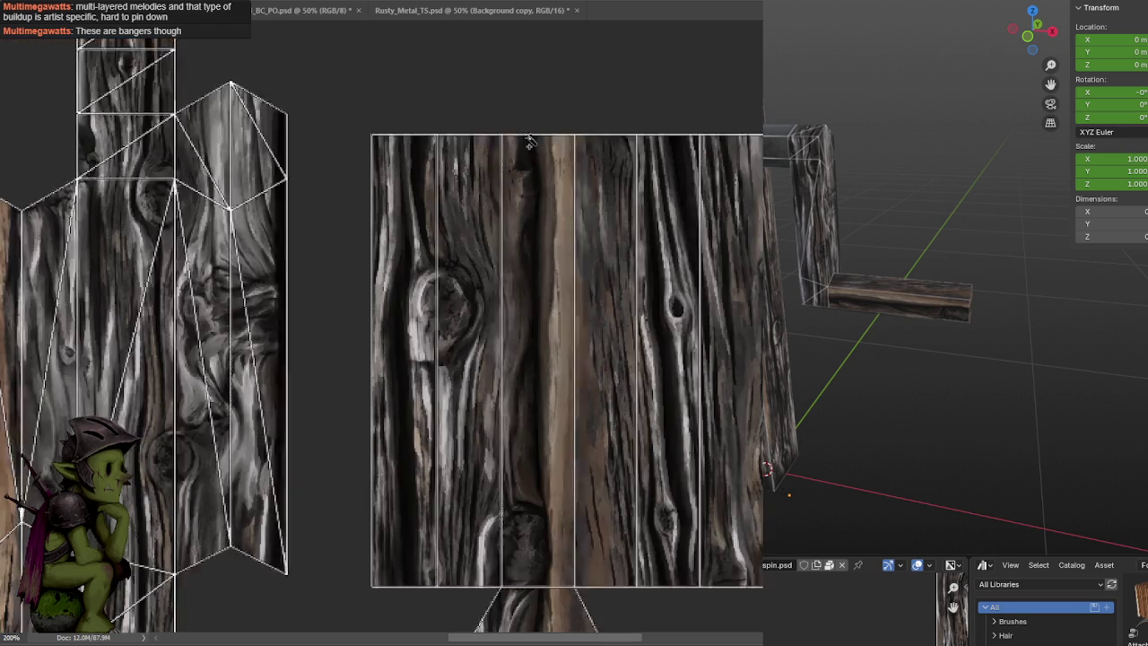
key(ctrl+d)
key(ctrl+minus)
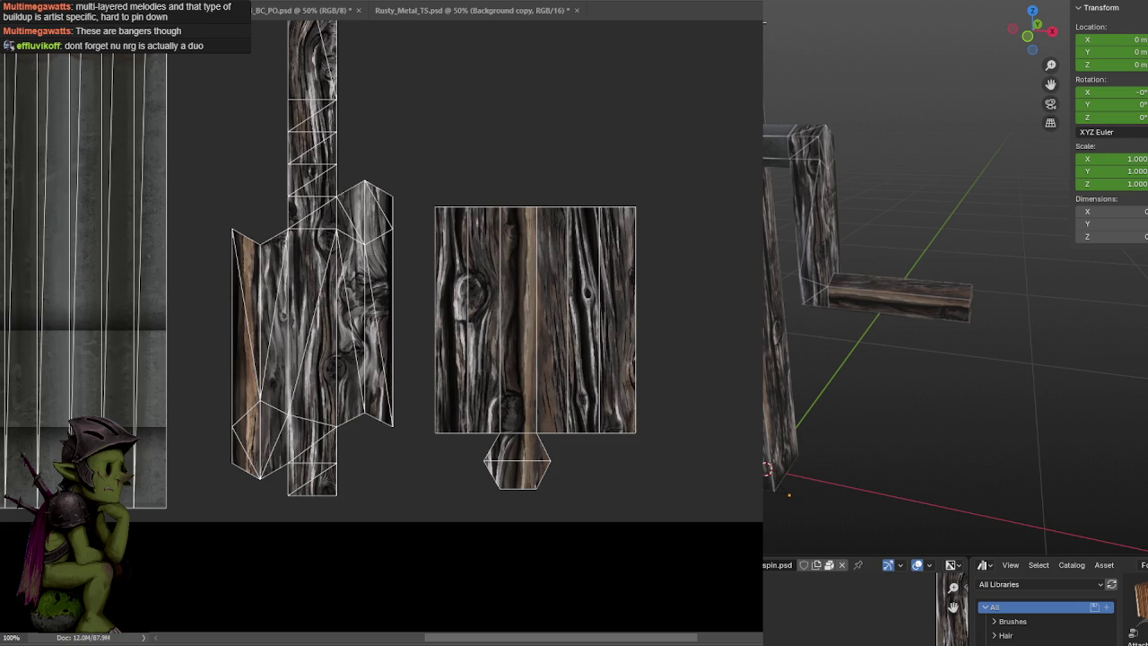
drag(462, 338, 480, 336)
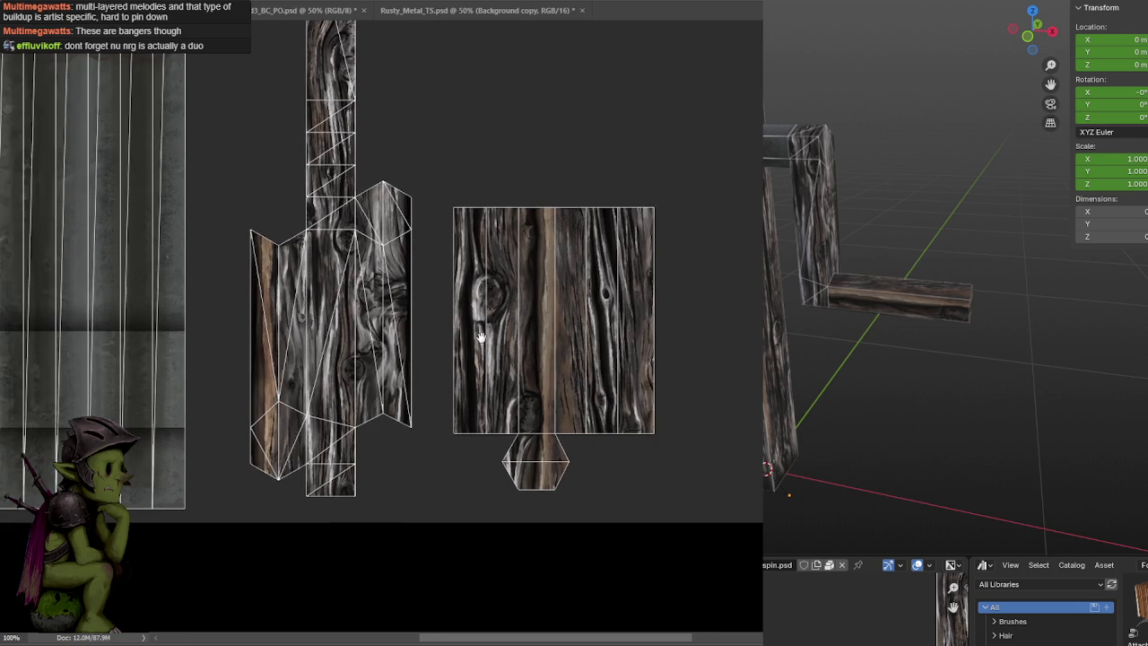
key(ctrl+minus)
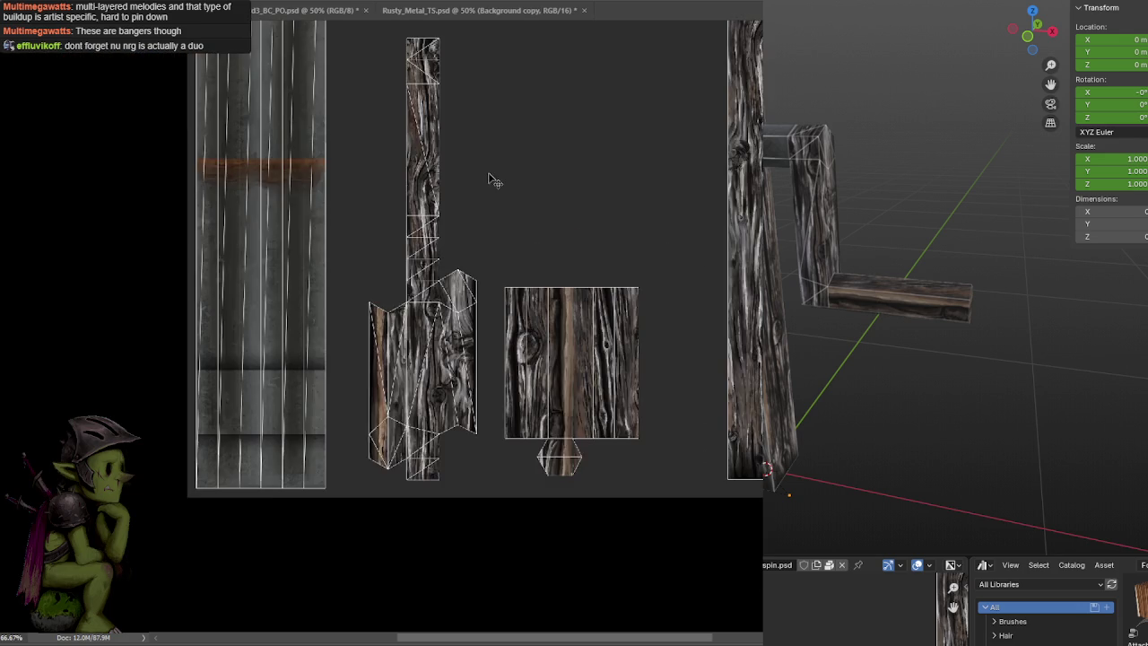
drag(493, 180, 494, 195)
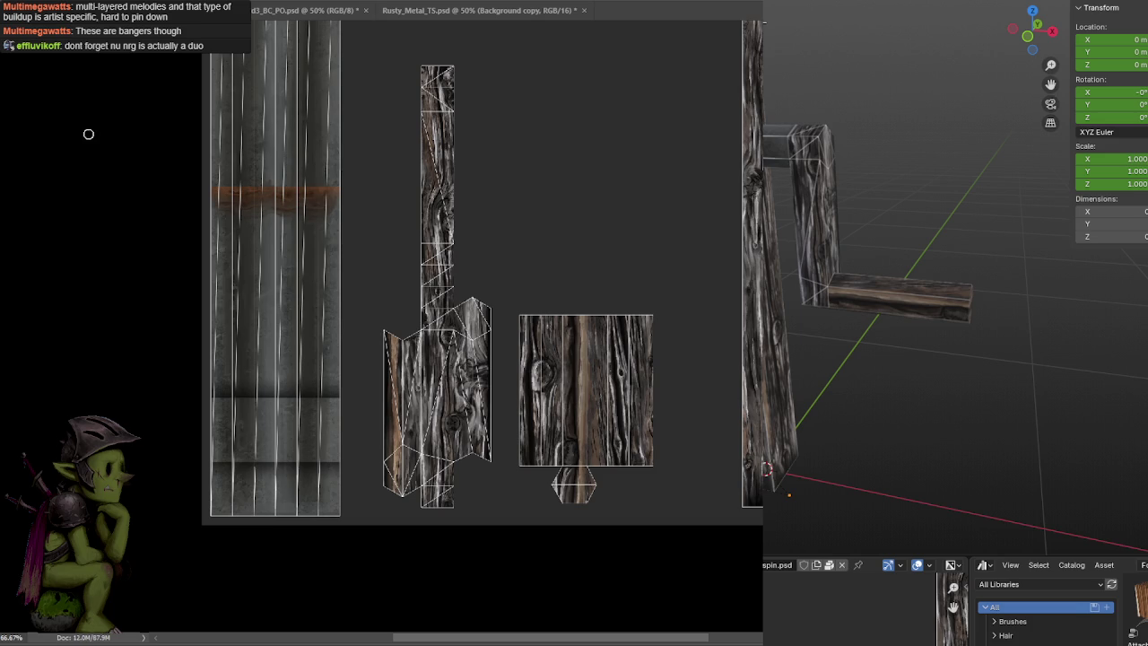
middle_drag(924, 188, 943, 166)
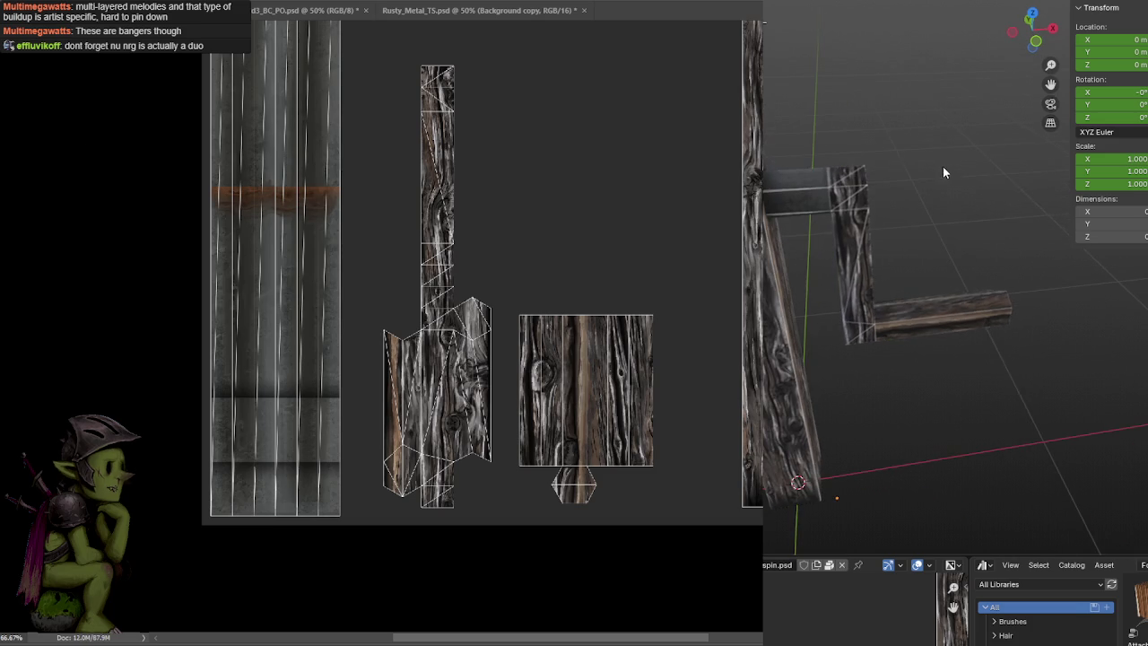
scroll(937, 183, up, 3)
scroll(928, 170, up, 2)
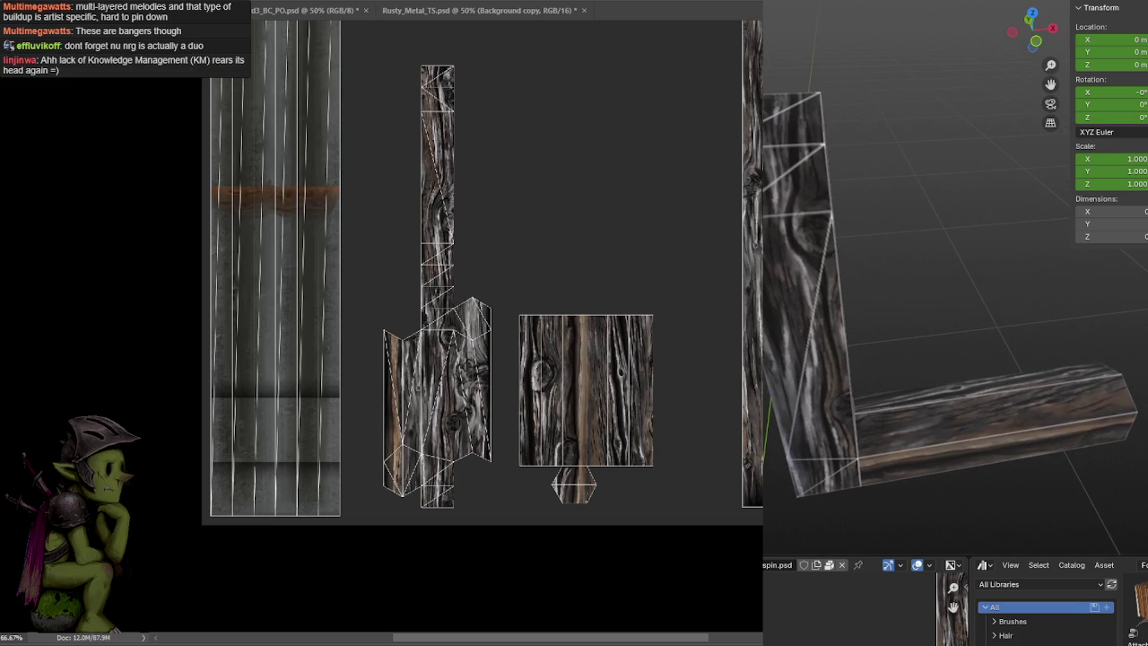
scroll(494, 283, up, 1)
scroll(494, 285, up, 1)
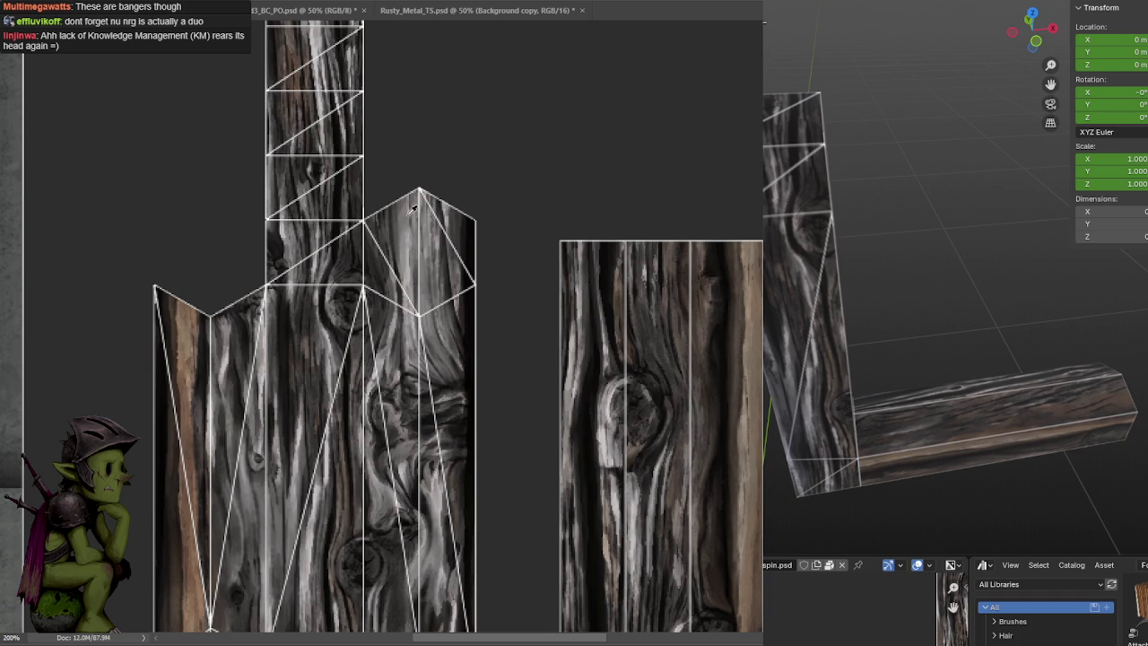
Try soft light strokes around the peaked wood piece, undo the smudges, and save
drag(434, 139, 455, 132)
mouse_move(491, 217)
mouse_down()
mouse_move(505, 230)
mouse_move(404, 174)
mouse_move(470, 175)
mouse_up()
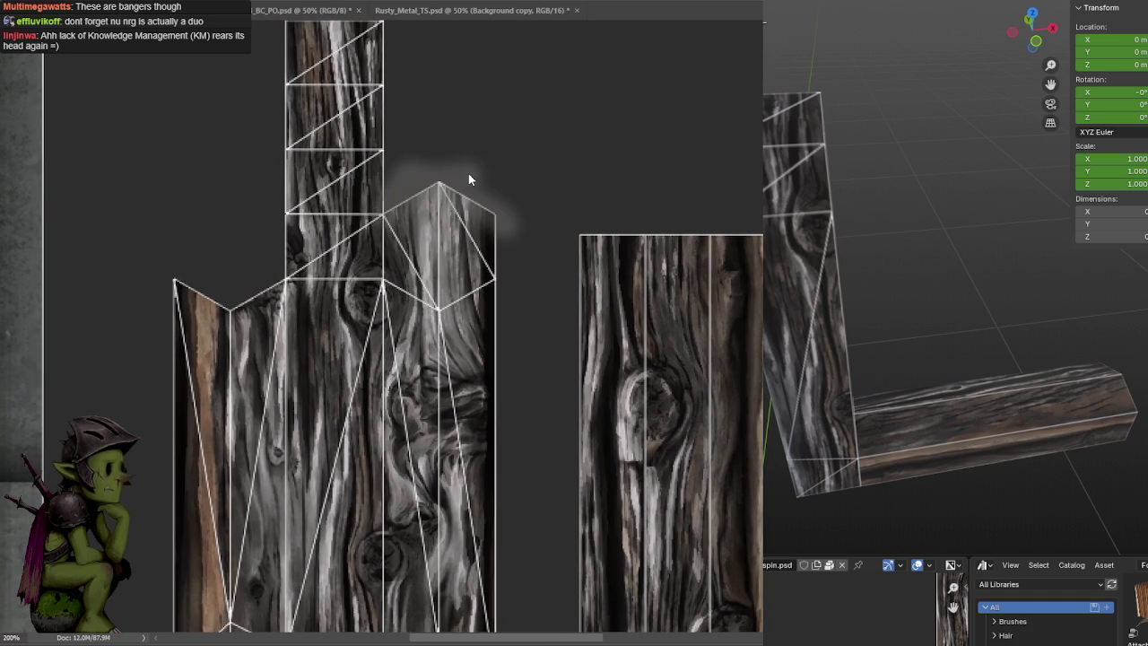
key(ctrl+z)
drag(321, 252, 383, 187)
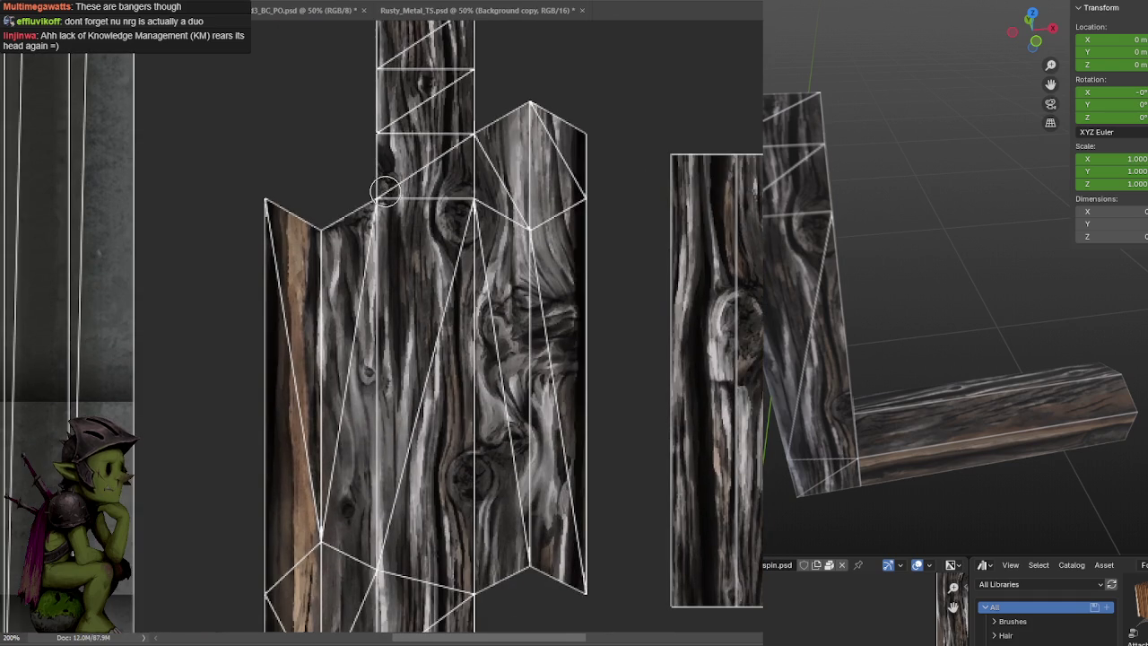
drag(527, 576, 581, 573)
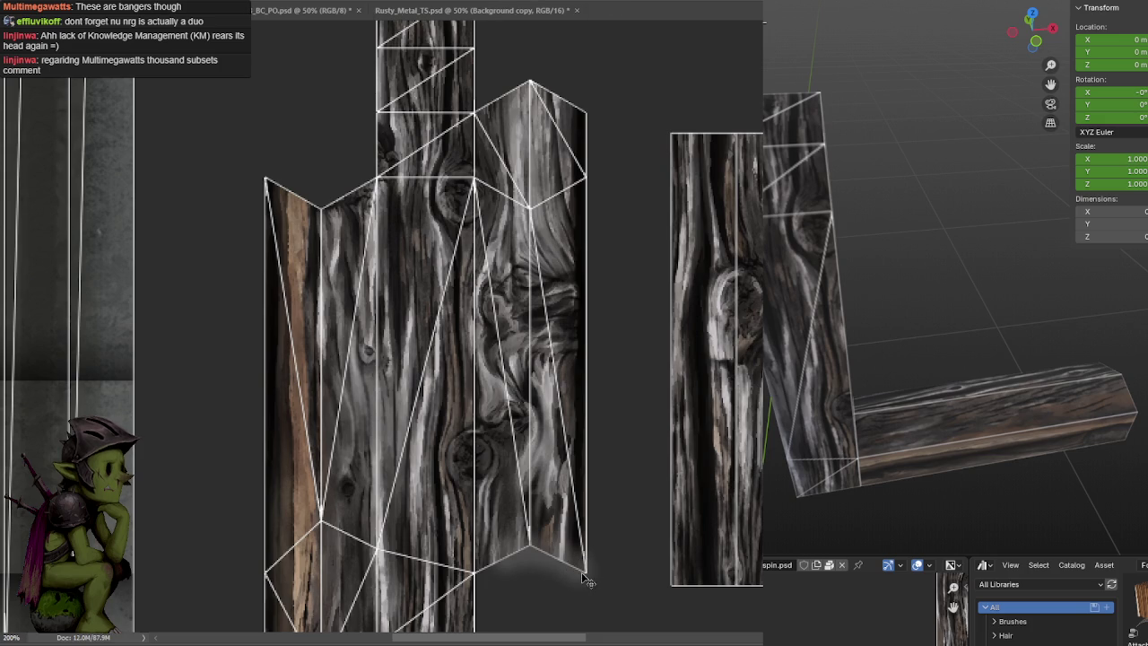
key(ctrl+z)
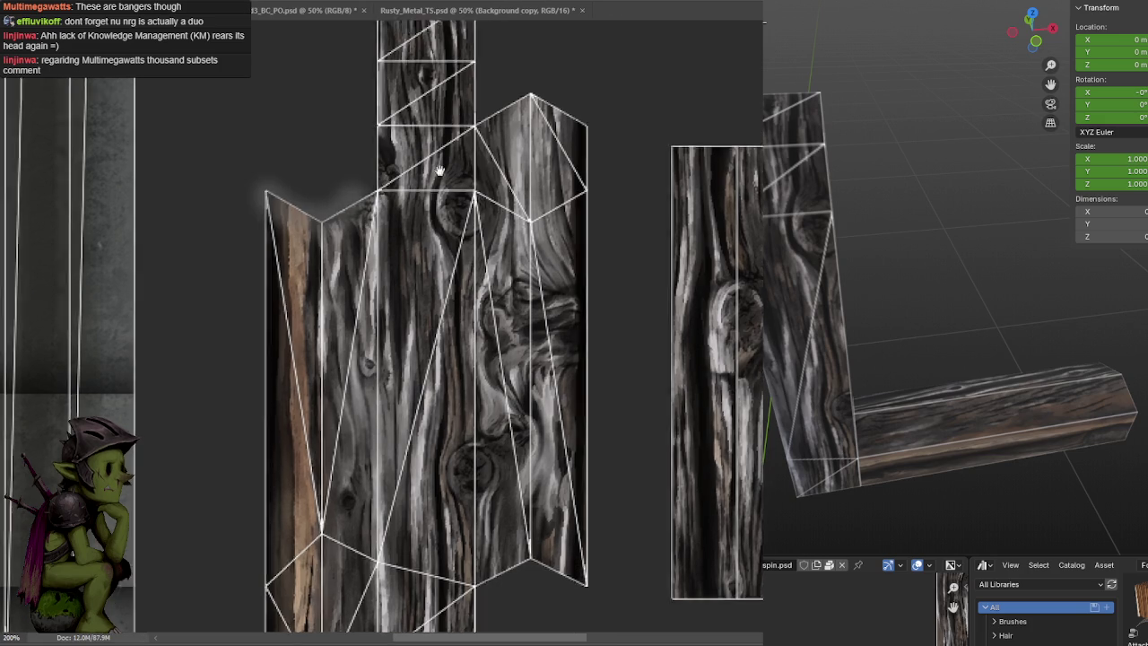
drag(350, 187, 483, 344)
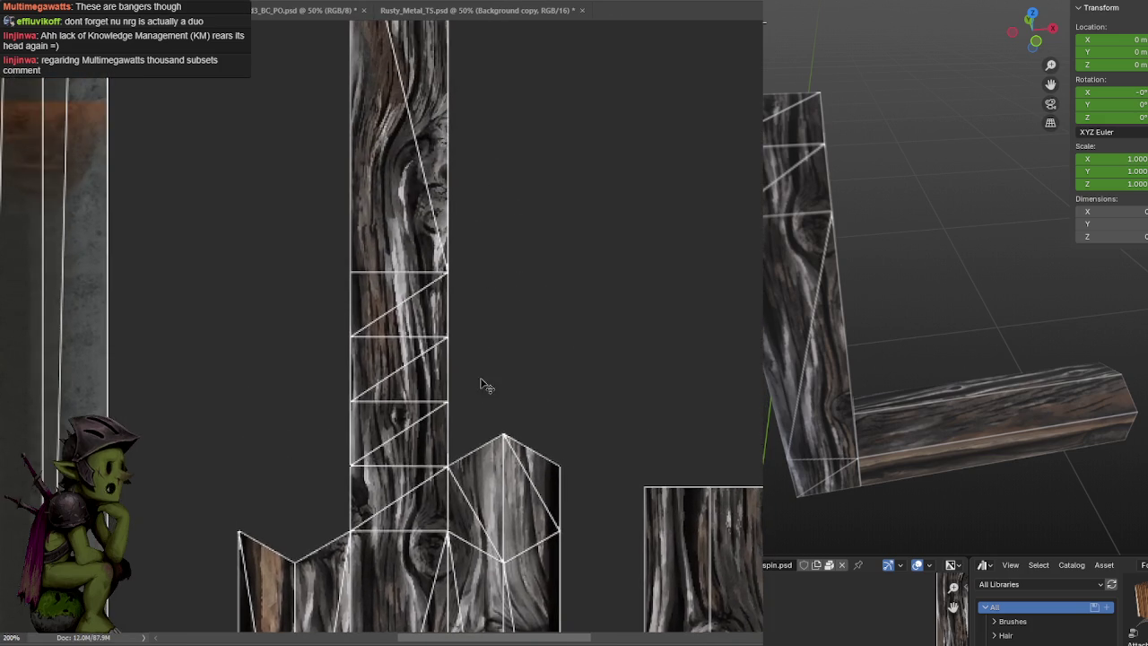
alt+scroll(479, 385, down, 1)
alt+scroll(470, 321, down, 1)
alt+scroll(476, 211, down, 1)
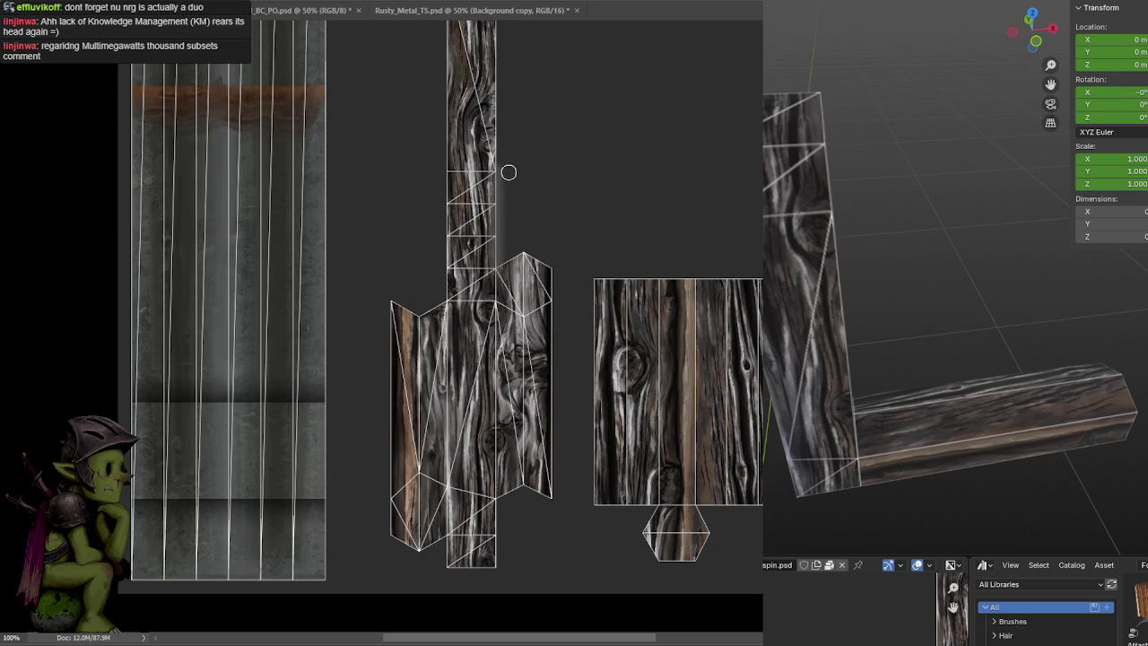
key(ctrl+s)
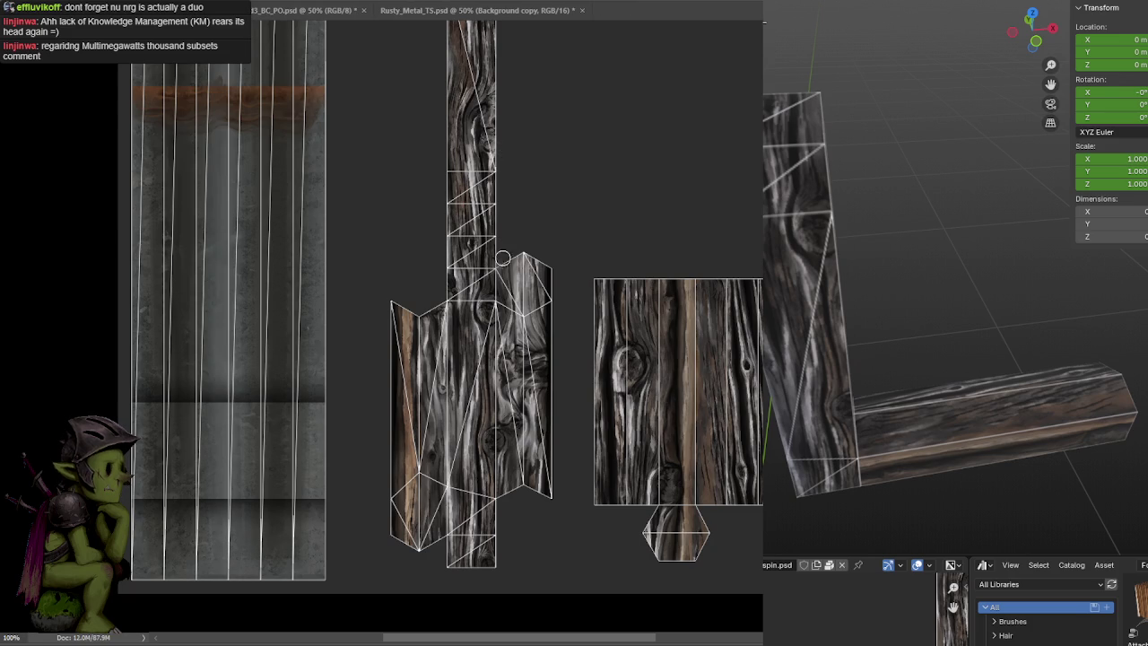
Paint soft pale highlights down the tall strip's left edge and along the left wood piece
drag(503, 258, 506, 69)
scroll(508, 84, up, 2)
scroll(507, 85, up, 1)
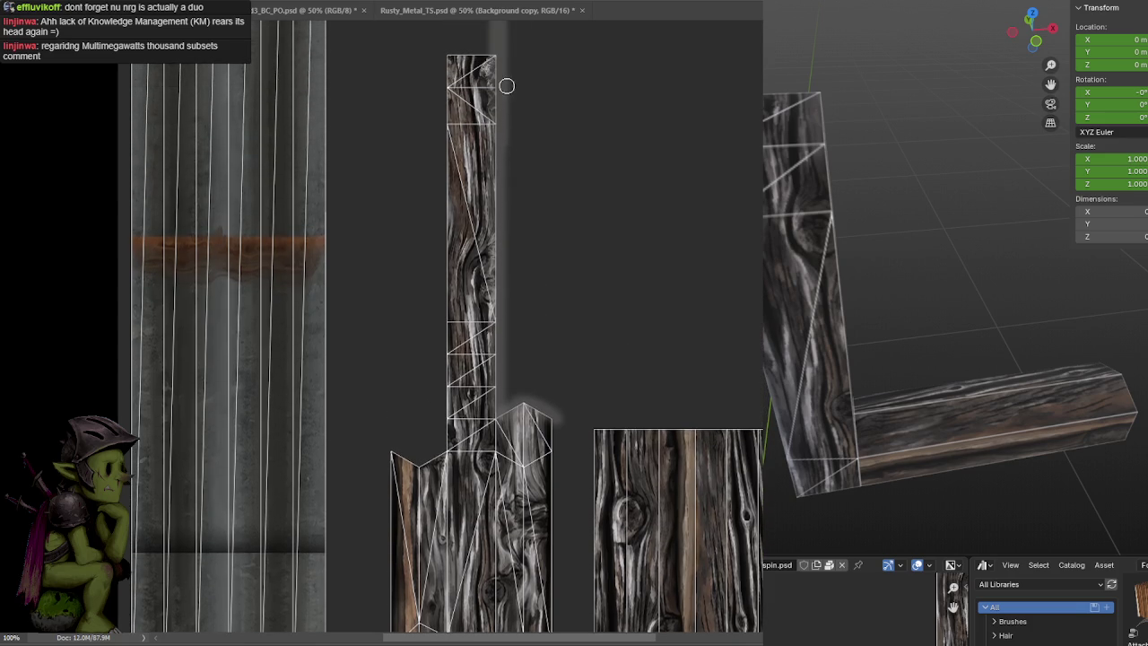
drag(487, 114, 494, 96)
drag(446, 40, 439, 432)
drag(430, 365, 427, 251)
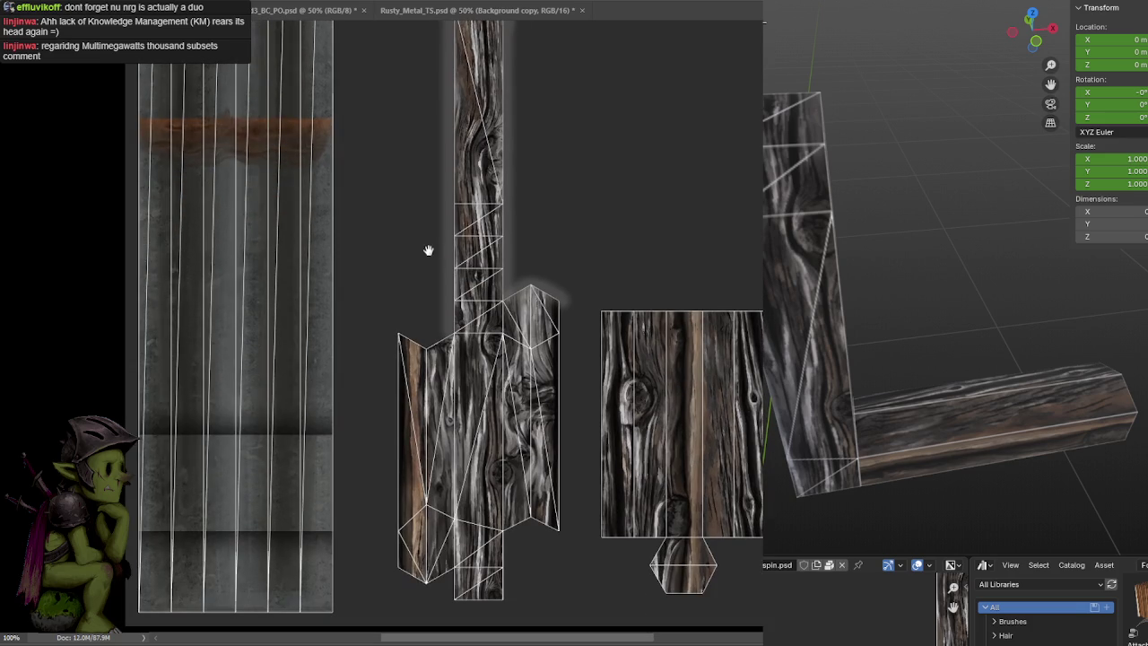
key(ctrl+s)
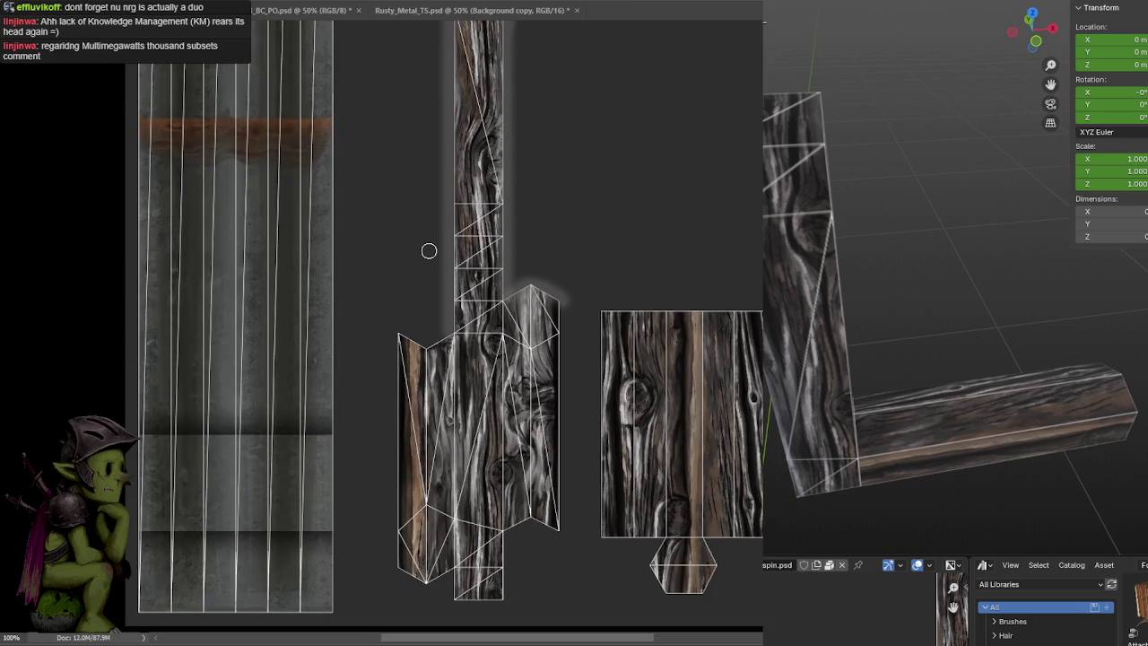
drag(425, 254, 442, 186)
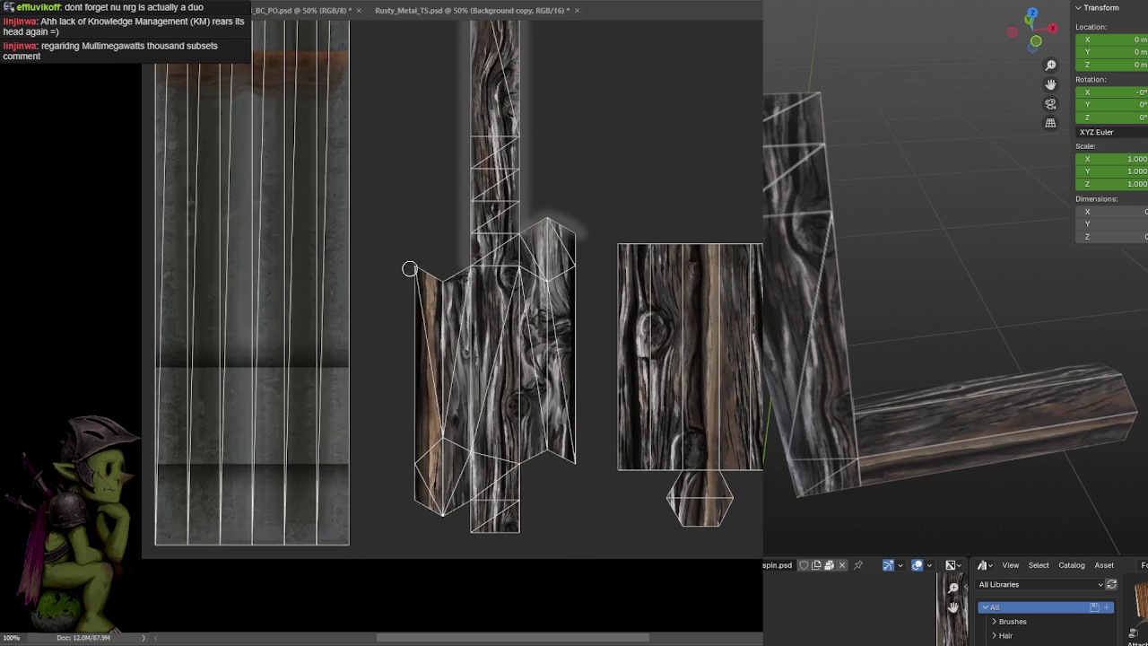
drag(437, 279, 454, 270)
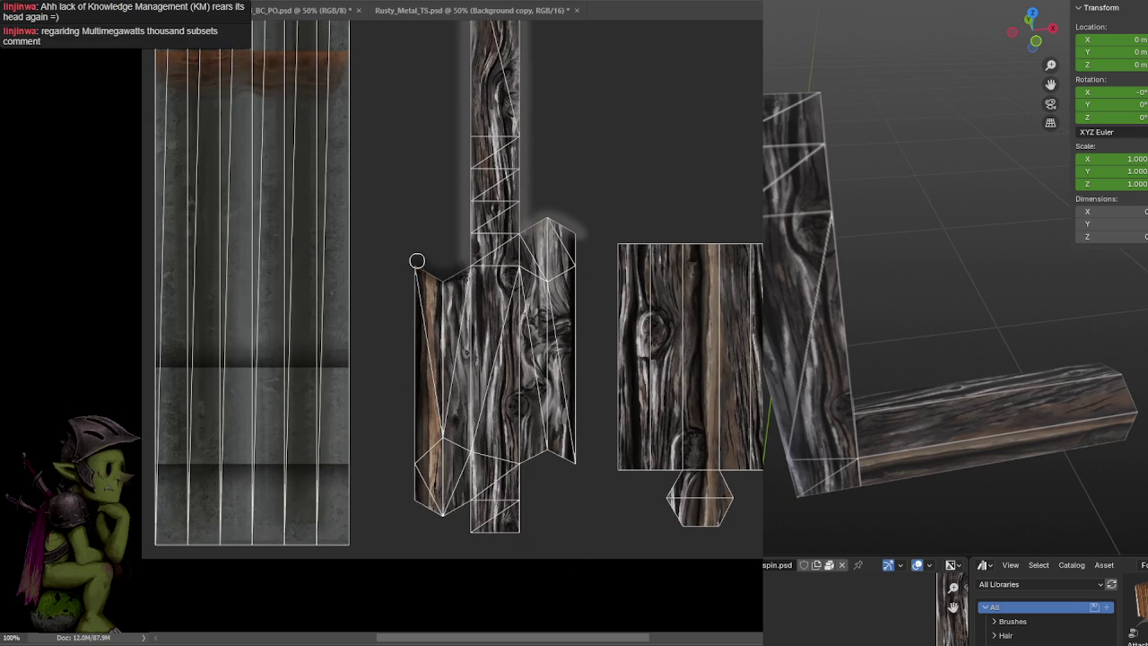
mouse_move(807, 233)
middle_down()
mouse_move(873, 210)
mouse_move(1027, 302)
mouse_move(962, 209)
mouse_move(1007, 248)
mouse_move(960, 216)
middle_up()
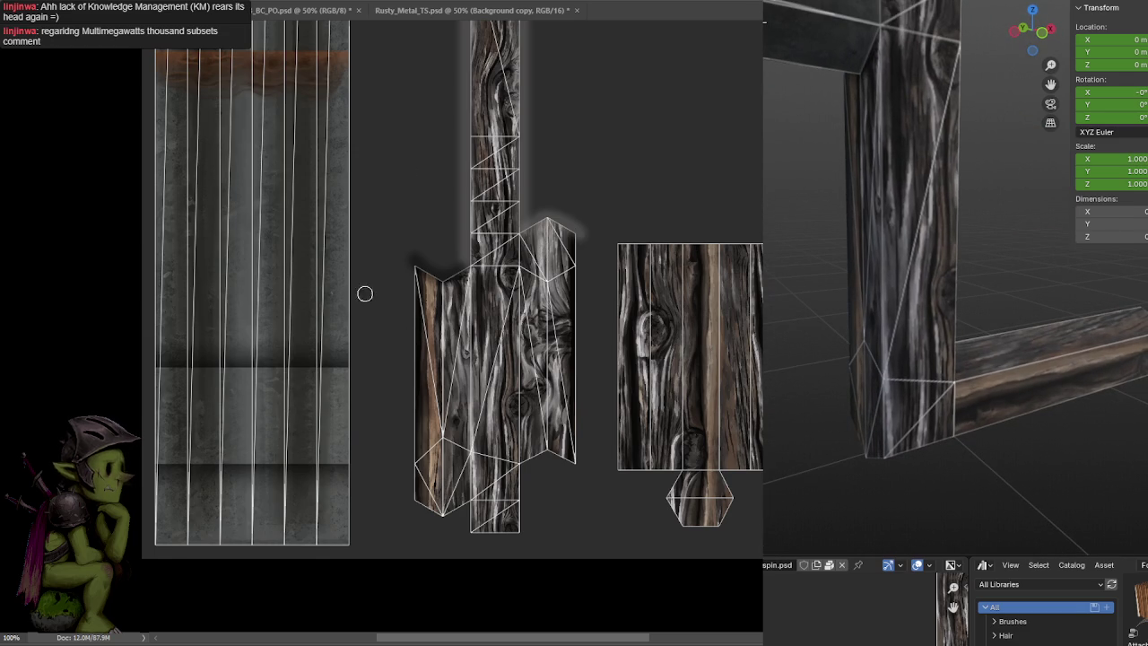
scroll(529, 375, down, 3)
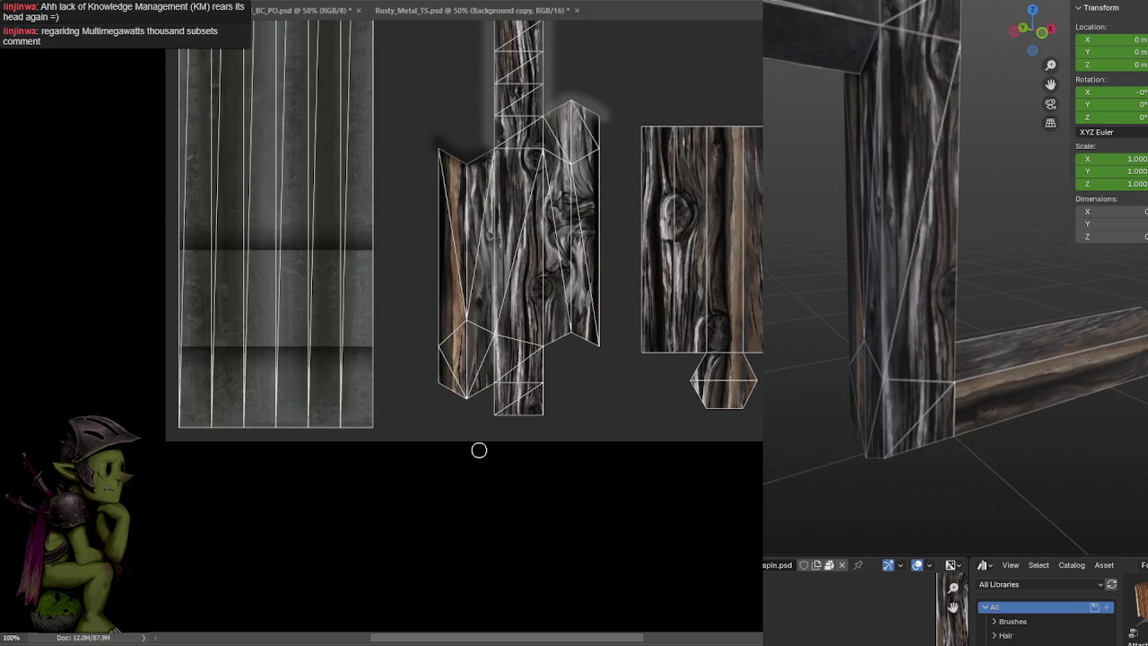
Paint soft grey shading along the wood islands' bottom edges, including under the right piece
alt+scroll(458, 441, up, 1)
alt+scroll(485, 413, up, 1)
mouse_move(415, 411)
mouse_down()
mouse_move(482, 379)
mouse_move(475, 418)
mouse_move(543, 446)
mouse_move(592, 436)
mouse_move(593, 323)
mouse_up()
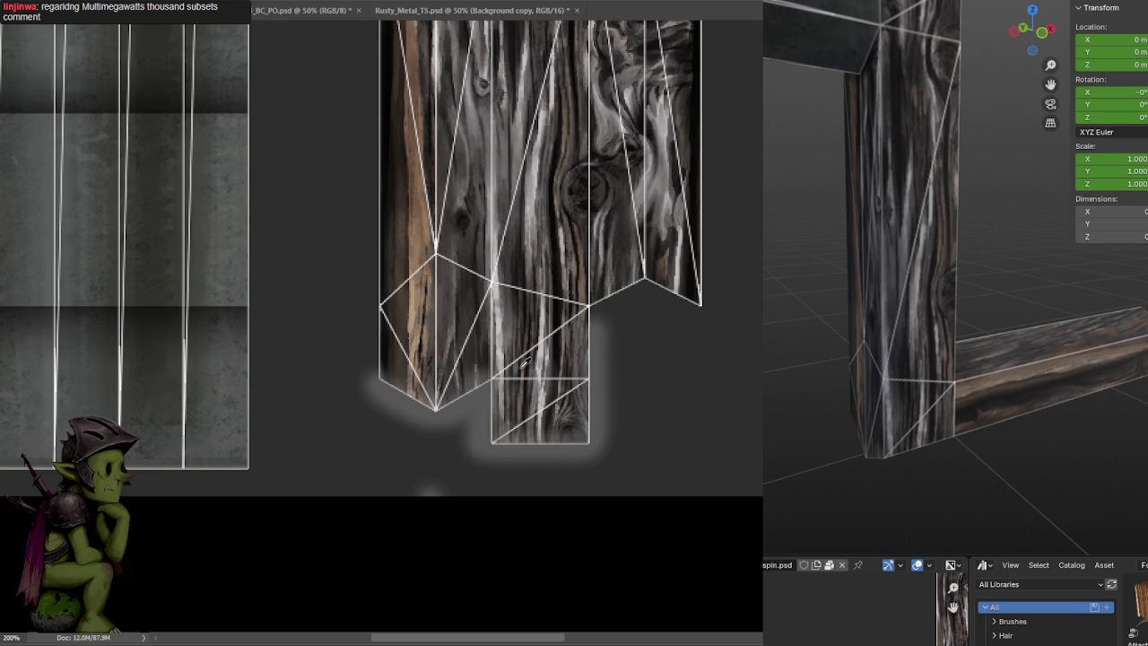
mouse_move(587, 314)
mouse_down()
mouse_move(671, 296)
mouse_move(717, 315)
mouse_move(691, 308)
mouse_up()
mouse_move(626, 293)
mouse_down()
mouse_move(604, 313)
mouse_move(649, 290)
mouse_move(708, 315)
mouse_up()
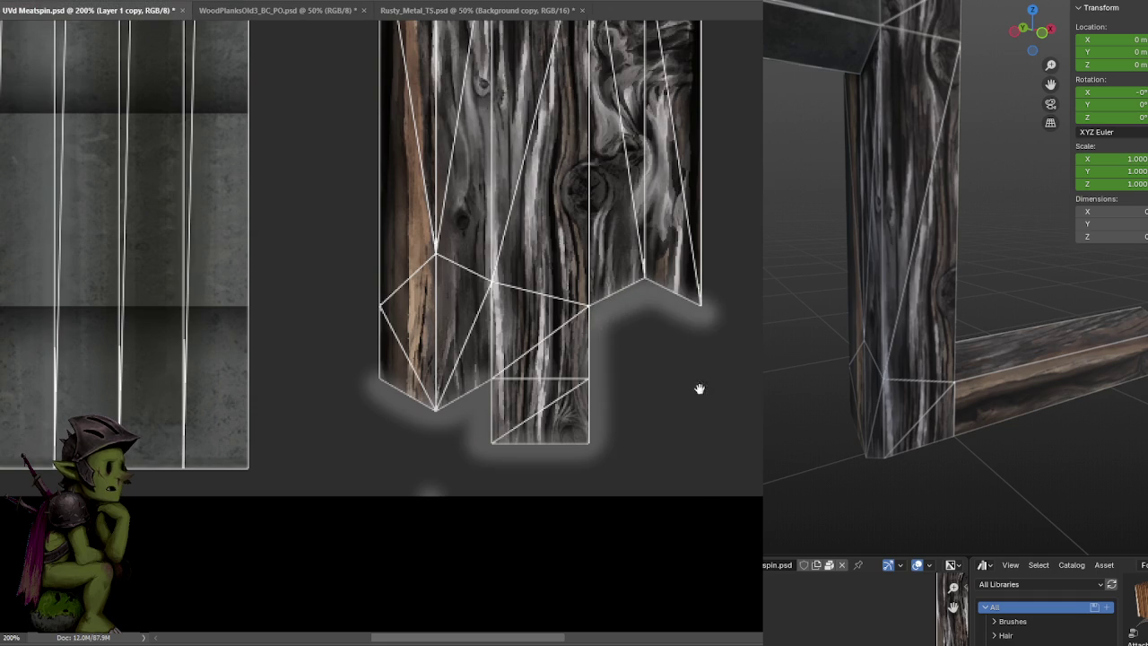
Paint two light vertical streaks on the wood piece and save to update the Blender preview
alt+scroll(700, 389, down, 1)
alt+scroll(703, 436, down, 1)
mouse_move(672, 296)
mouse_down()
mouse_move(640, 339)
mouse_move(620, 344)
mouse_up()
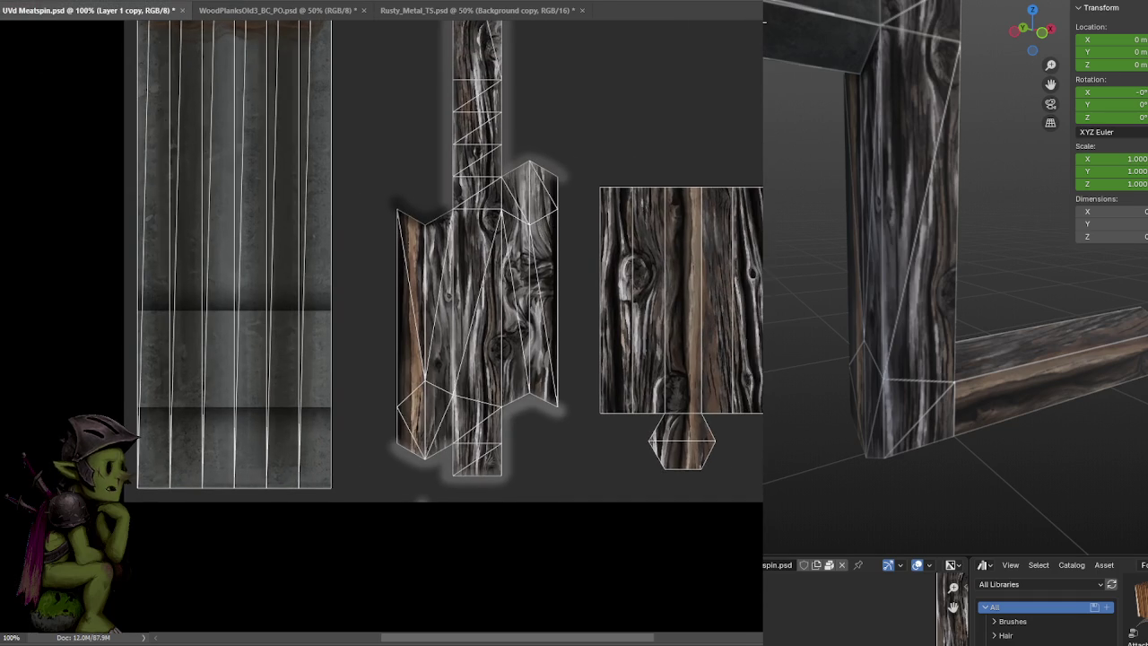
middle_drag(991, 289, 1017, 286)
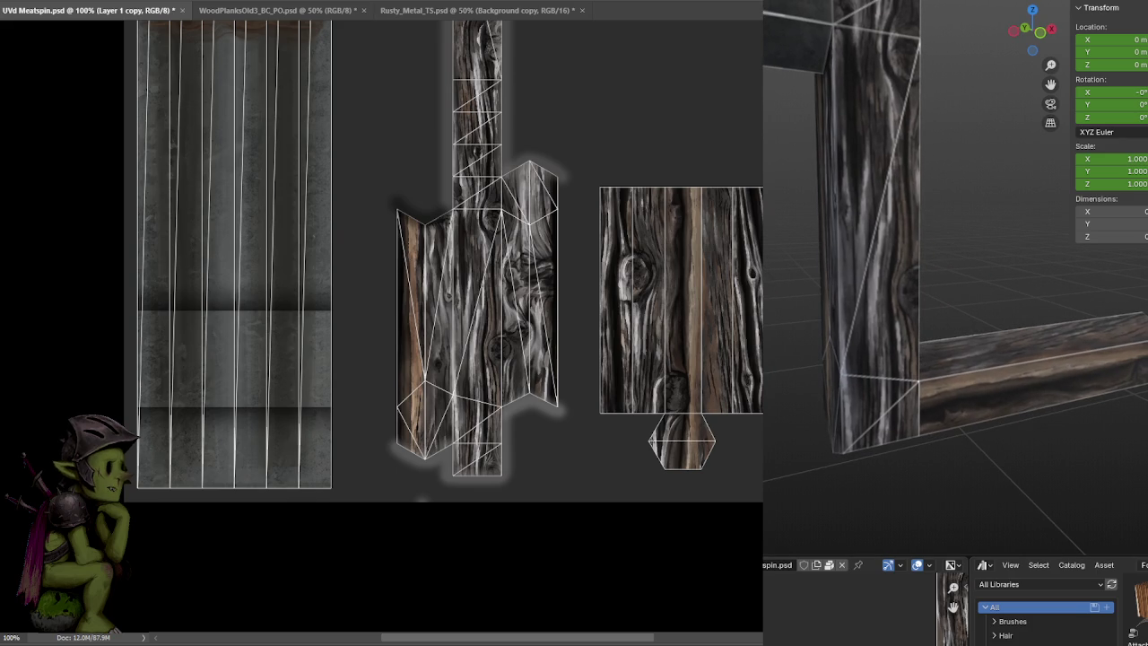
mouse_move(1042, 466)
middle_down()
mouse_move(995, 223)
mouse_move(940, 227)
mouse_move(1054, 262)
middle_up()
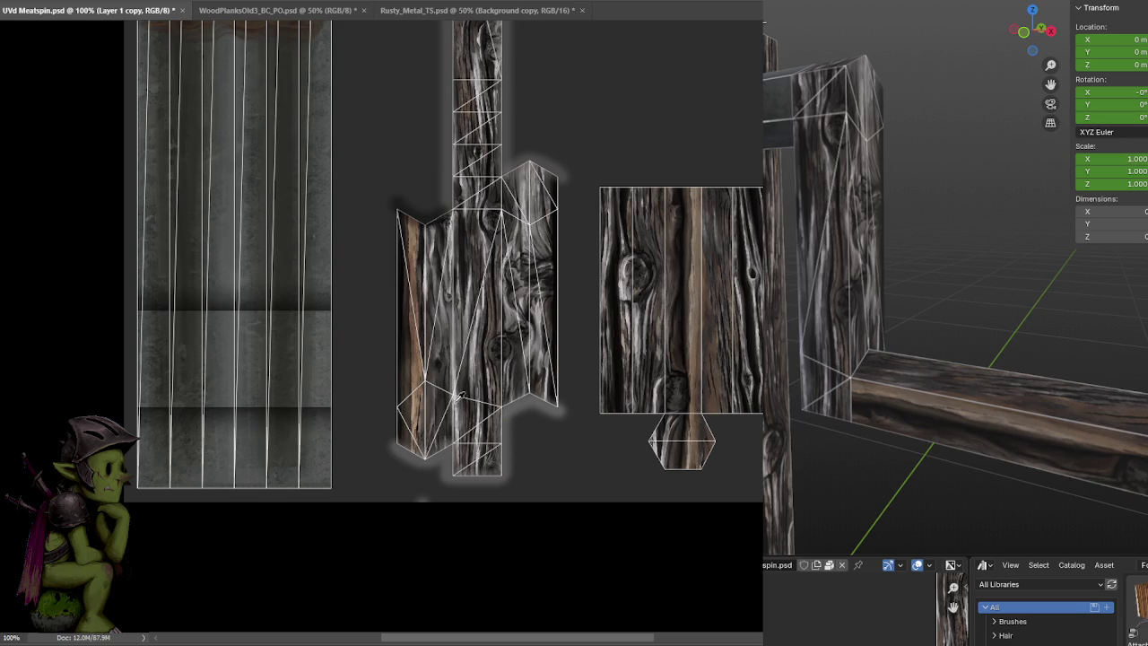
drag(507, 408, 504, 179)
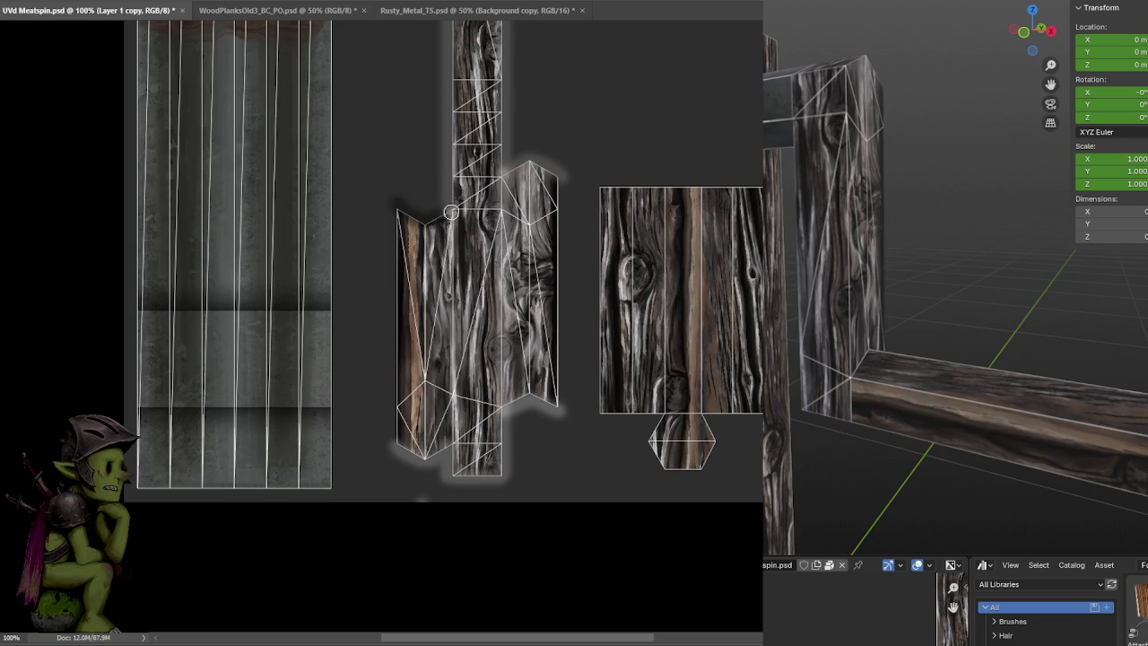
drag(451, 212, 455, 441)
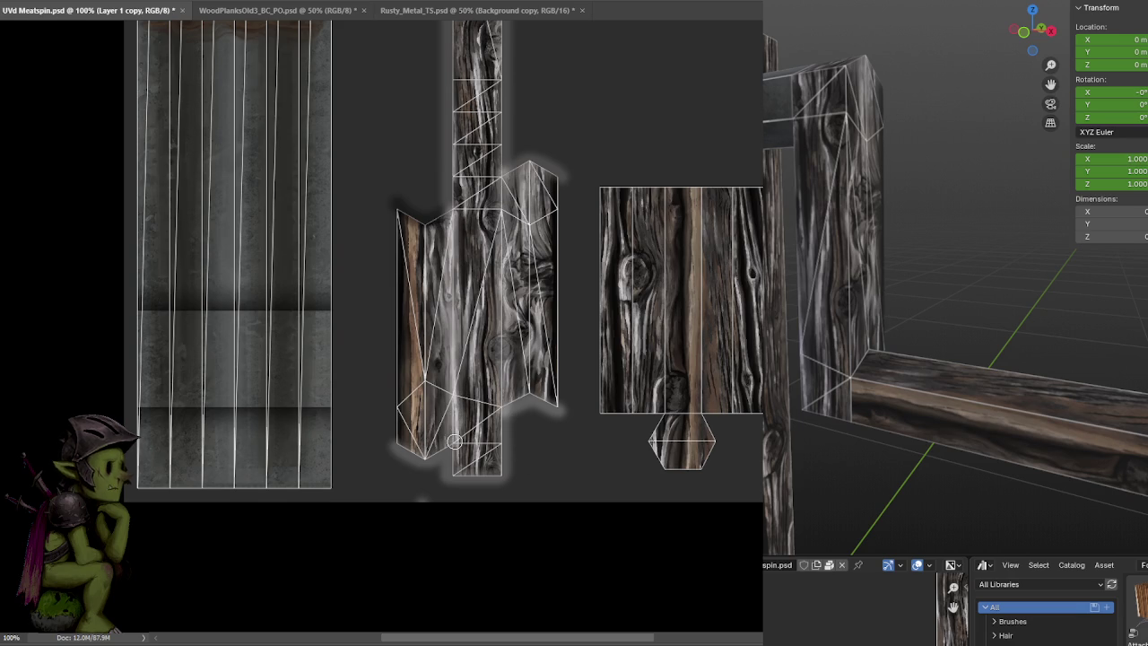
key(ctrl+s)
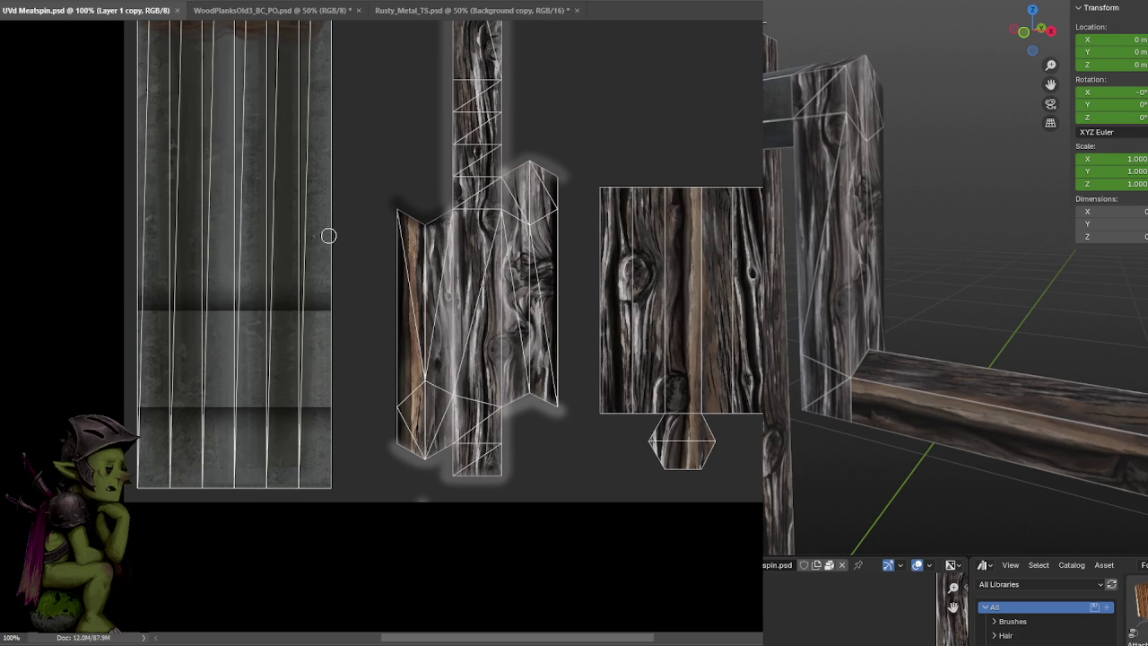
Zoom in on the tall wood island and paint a soft highlight down its left edge
mouse_move(428, 154)
mouse_down()
mouse_move(404, 266)
mouse_move(413, 239)
mouse_up()
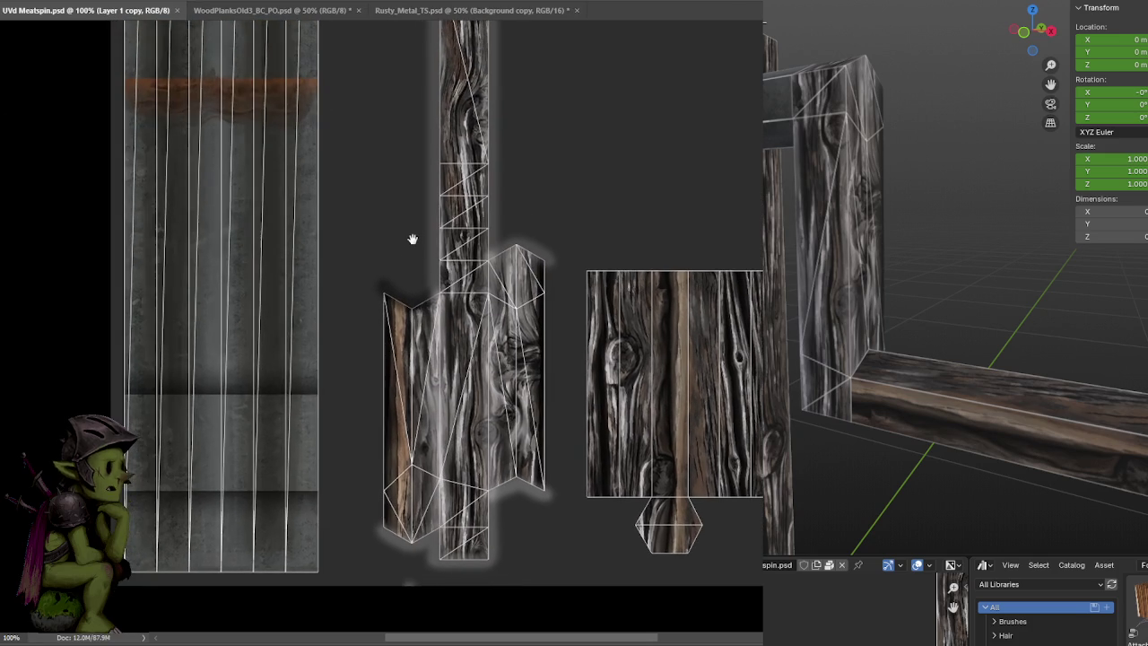
mouse_move(399, 283)
mouse_down()
mouse_move(379, 218)
mouse_move(390, 193)
mouse_up()
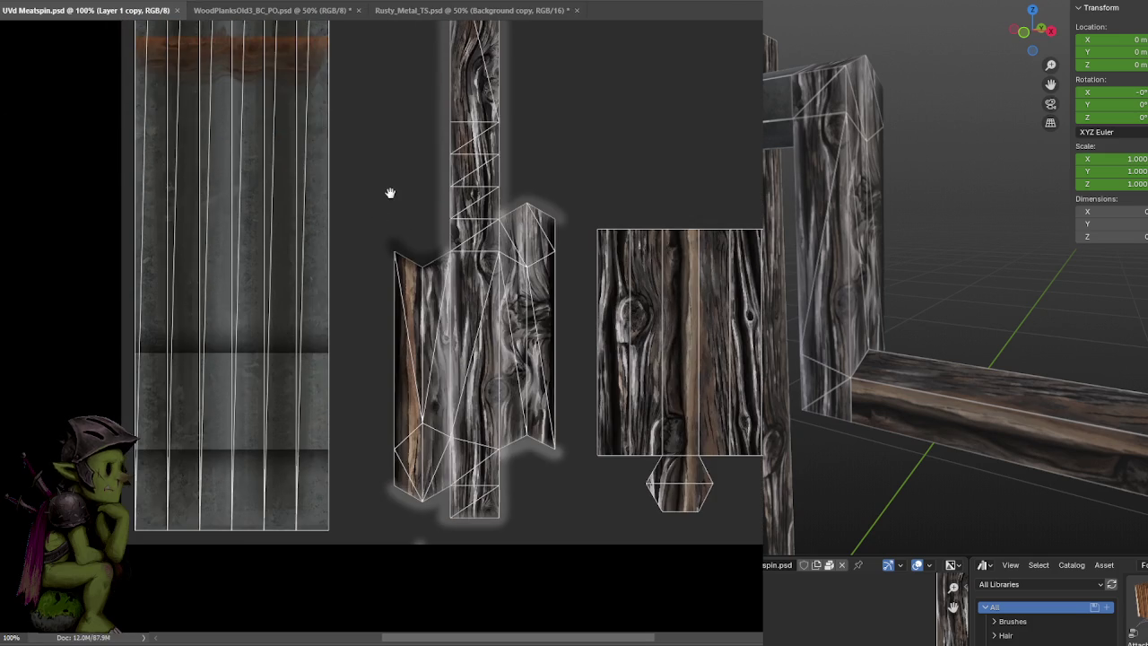
scroll(999, 366, up, 2)
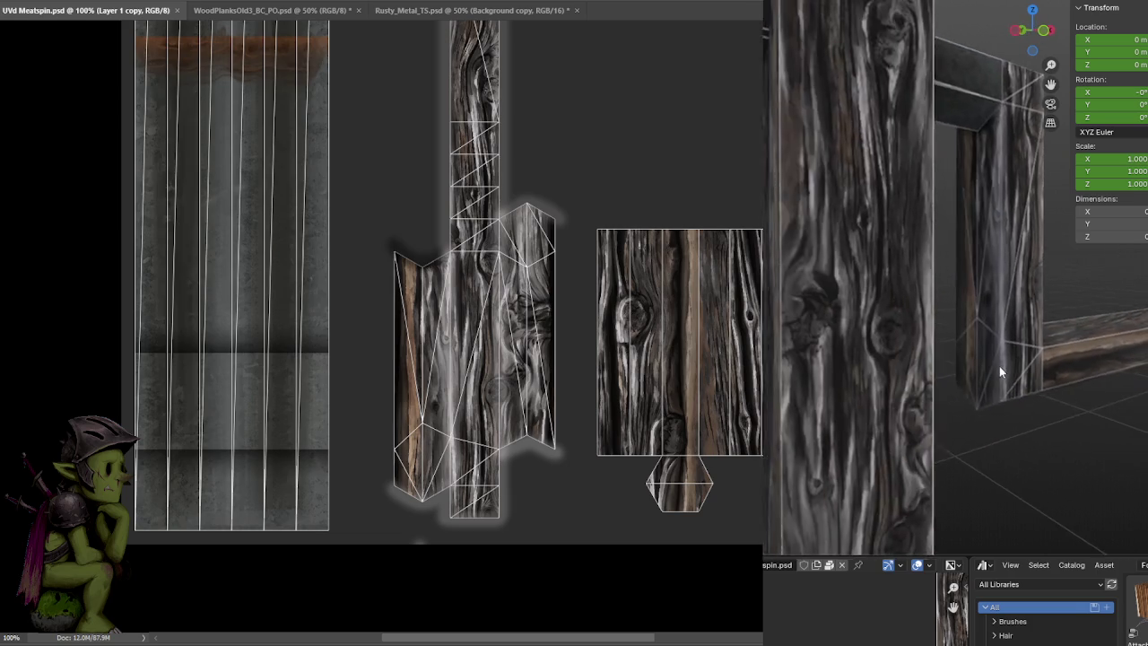
middle_drag(1000, 366, 952, 305)
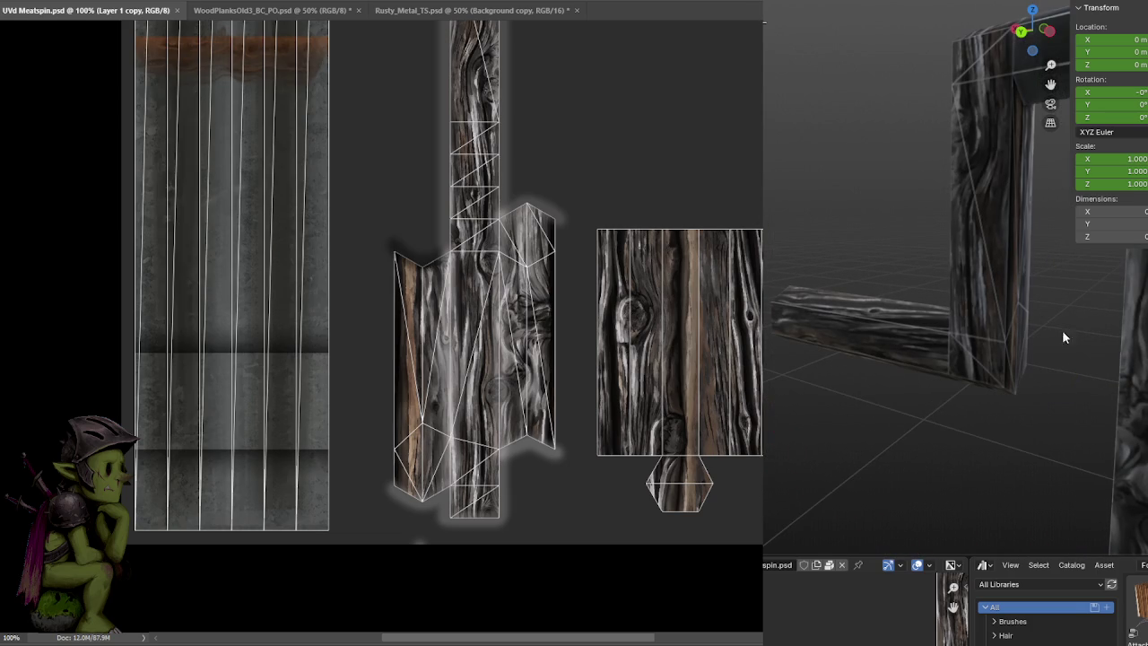
alt+scroll(397, 218, up, 2)
drag(354, 248, 446, 150)
mouse_move(372, 179)
mouse_down()
mouse_move(371, 120)
mouse_move(338, 589)
mouse_up()
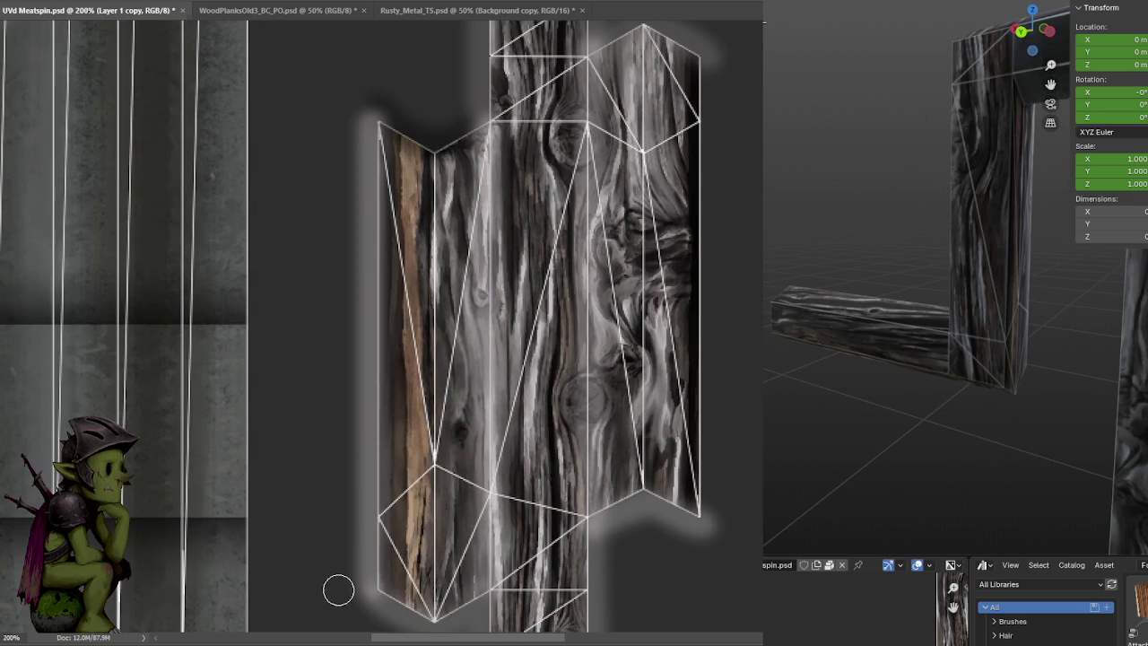
shift+click(371, 134)
key(ctrl+z)
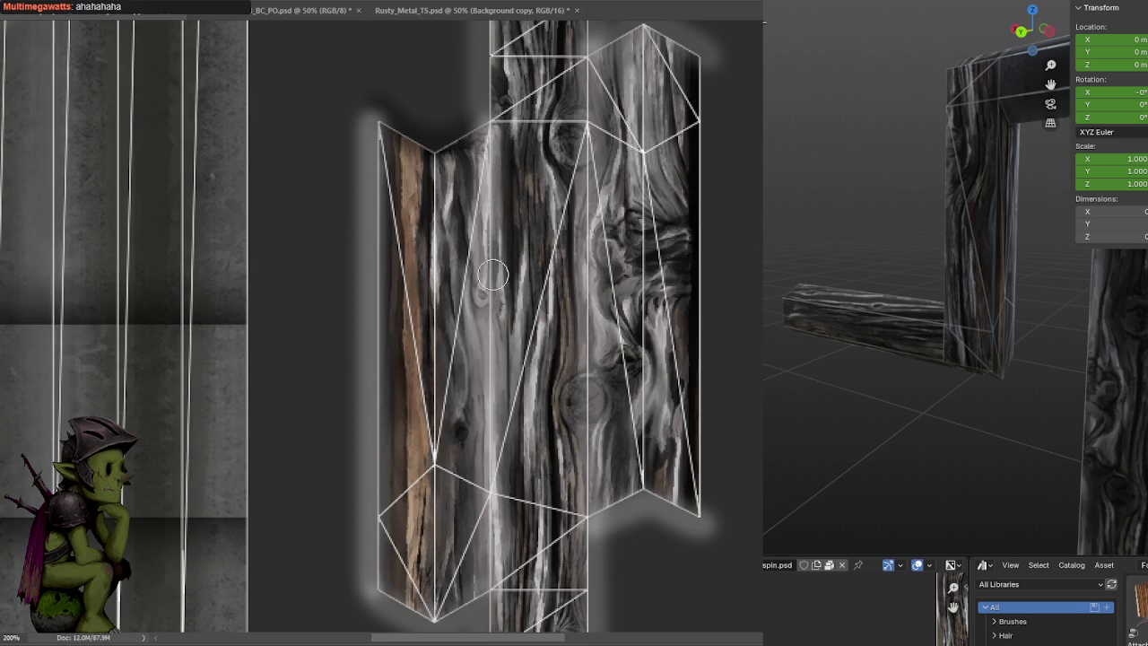
Paint vertical light highlights down the left, middle and right wood strips
drag(436, 193, 432, 320)
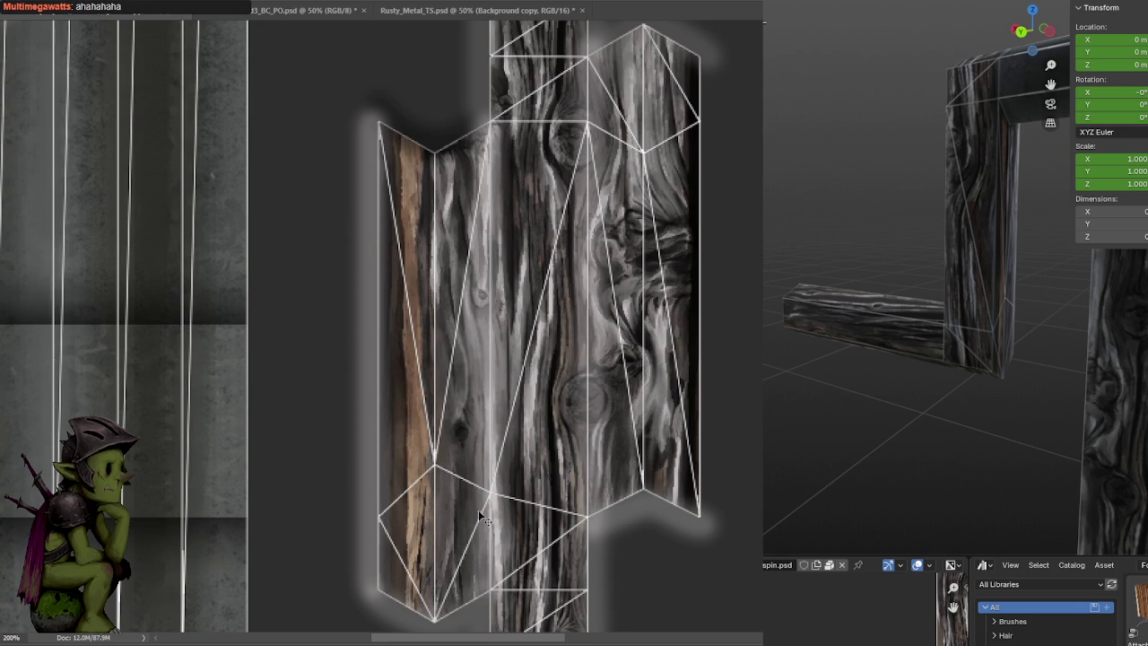
key(ctrl+minus)
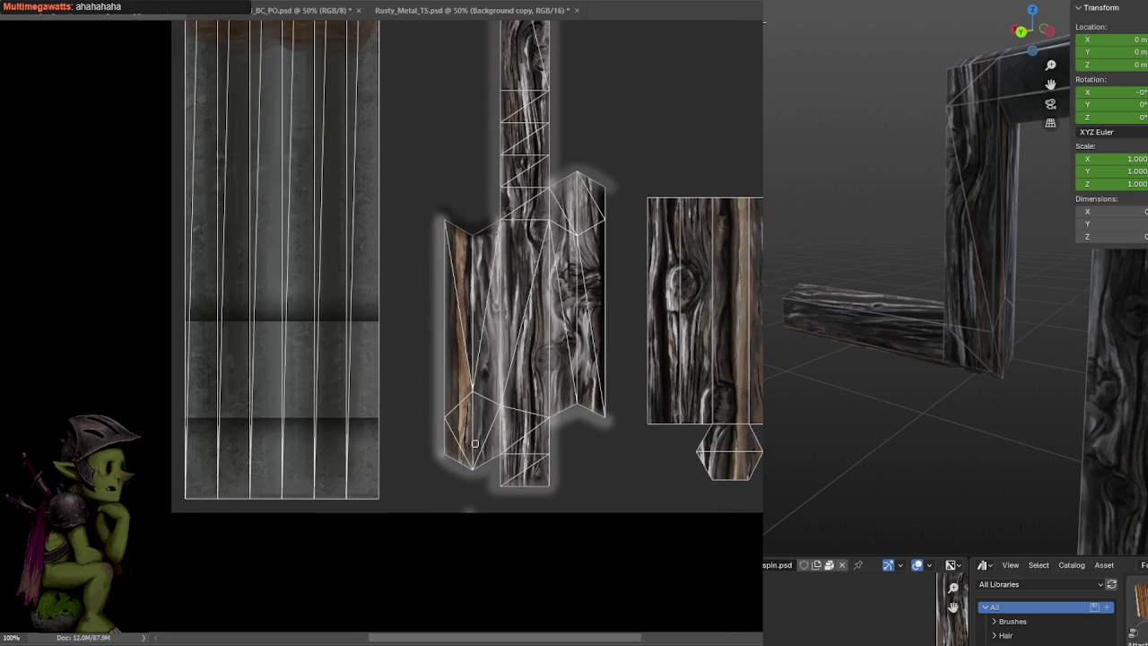
drag(473, 463, 471, 208)
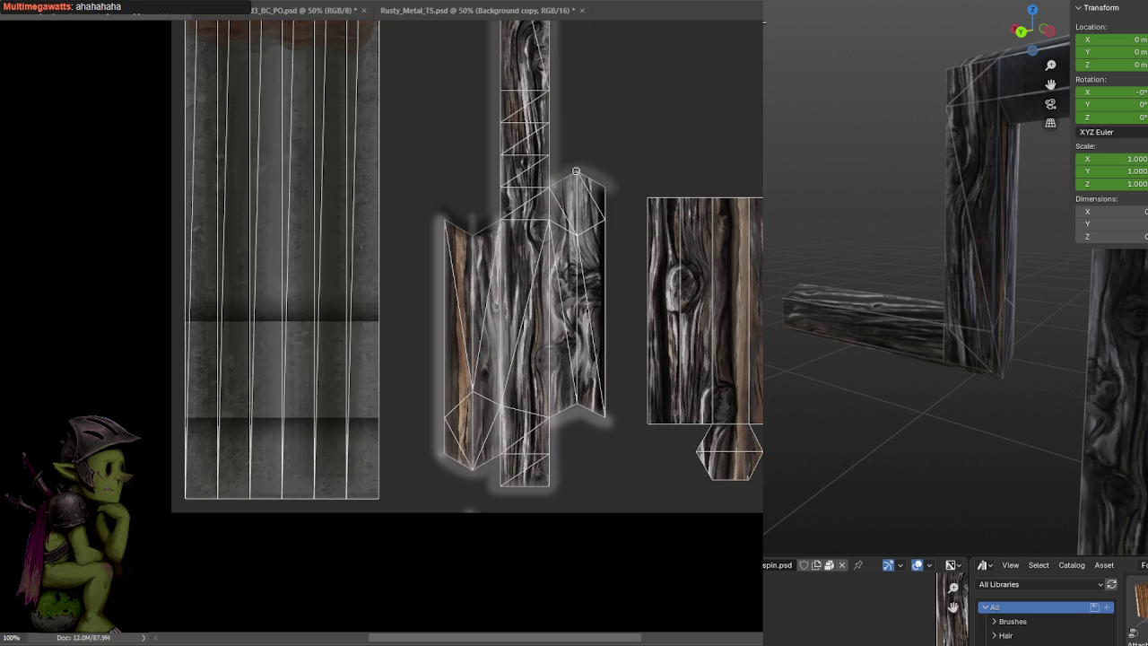
drag(576, 172, 574, 466)
key(ctrl+z)
drag(576, 353, 577, 135)
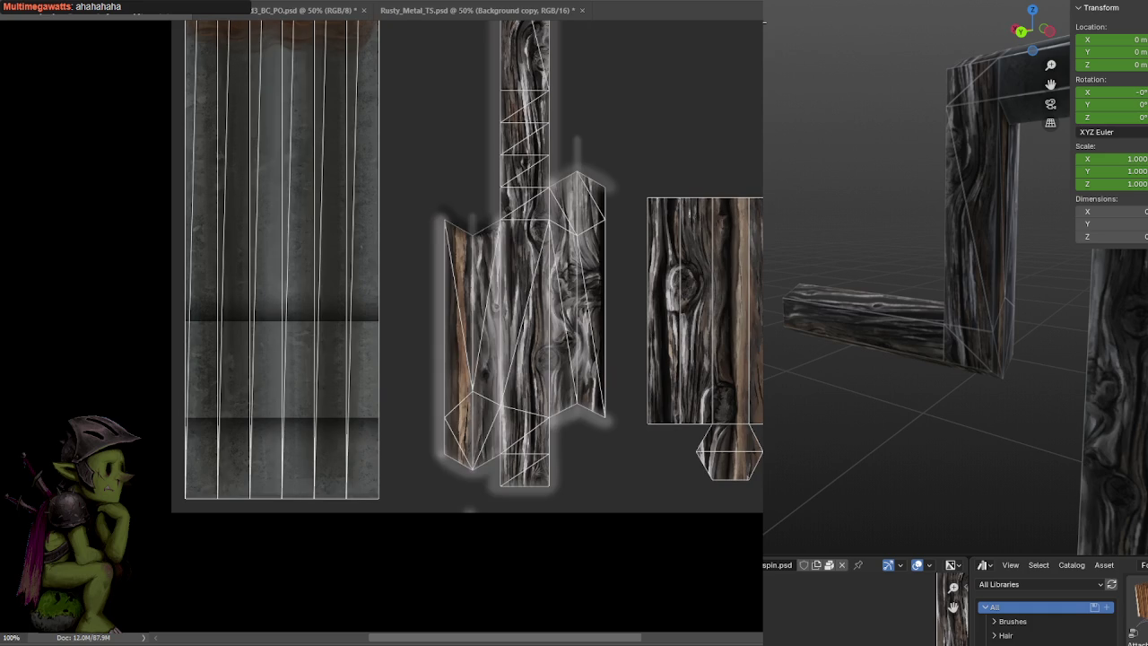
scroll(467, 296, up, 2)
scroll(467, 296, right, 1)
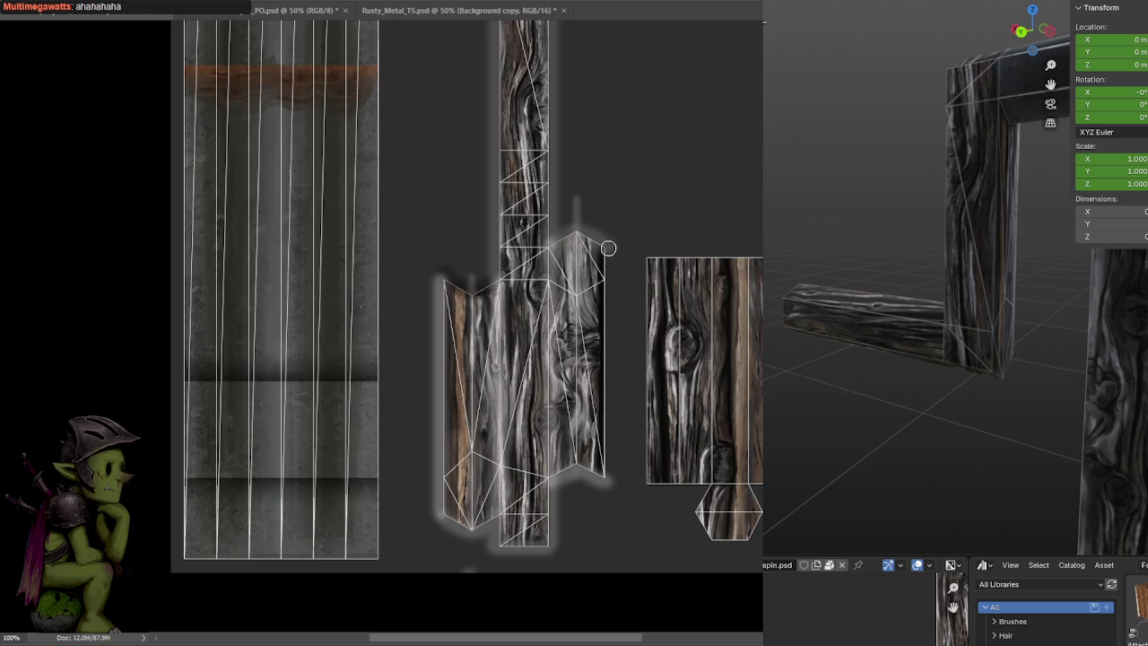
Brighten the tall wood island's left and right edges with light strokes
mouse_move(611, 211)
mouse_down()
mouse_move(637, 288)
mouse_move(585, 404)
mouse_up()
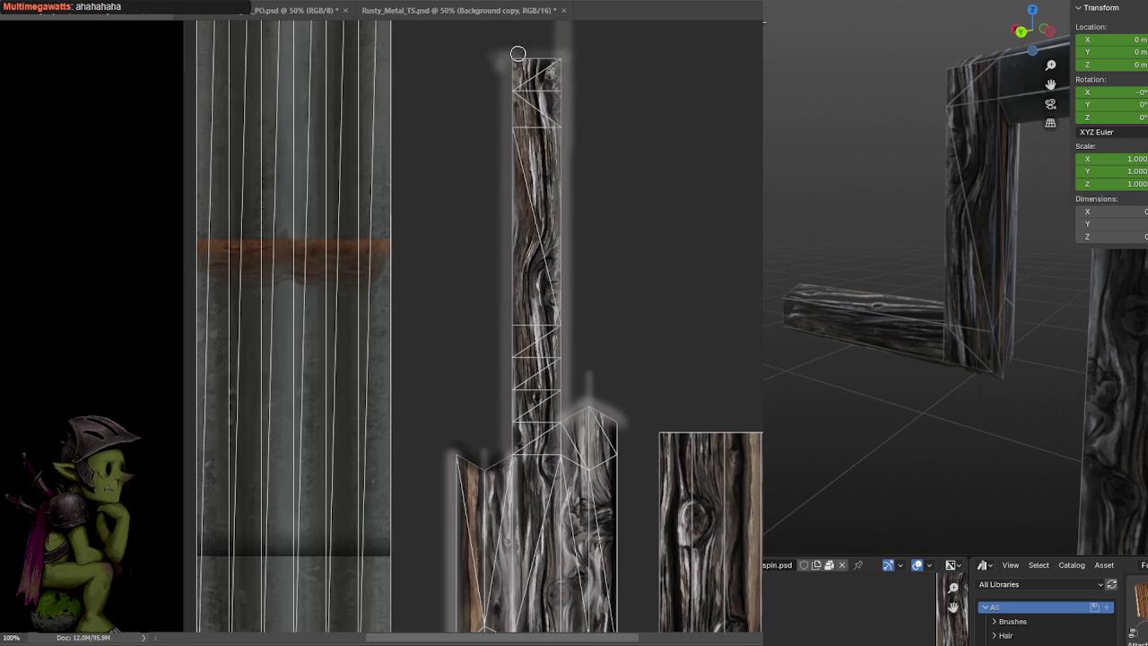
drag(515, 402, 598, 157)
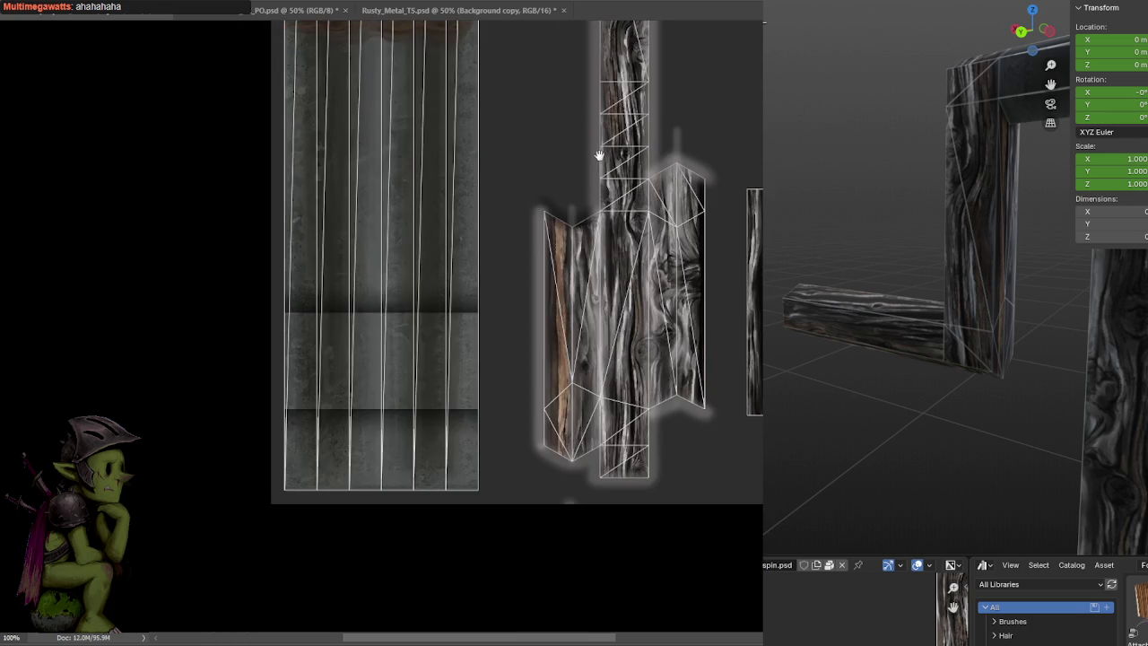
mouse_move(537, 218)
mouse_down()
mouse_move(539, 457)
mouse_move(559, 313)
mouse_up()
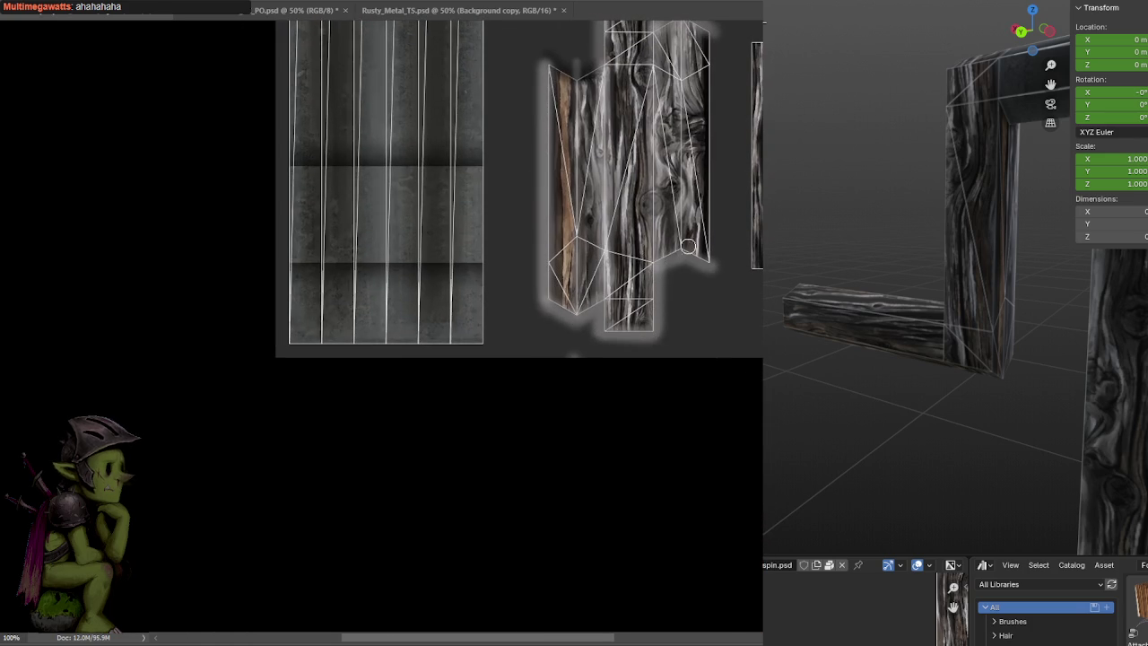
drag(723, 239, 687, 349)
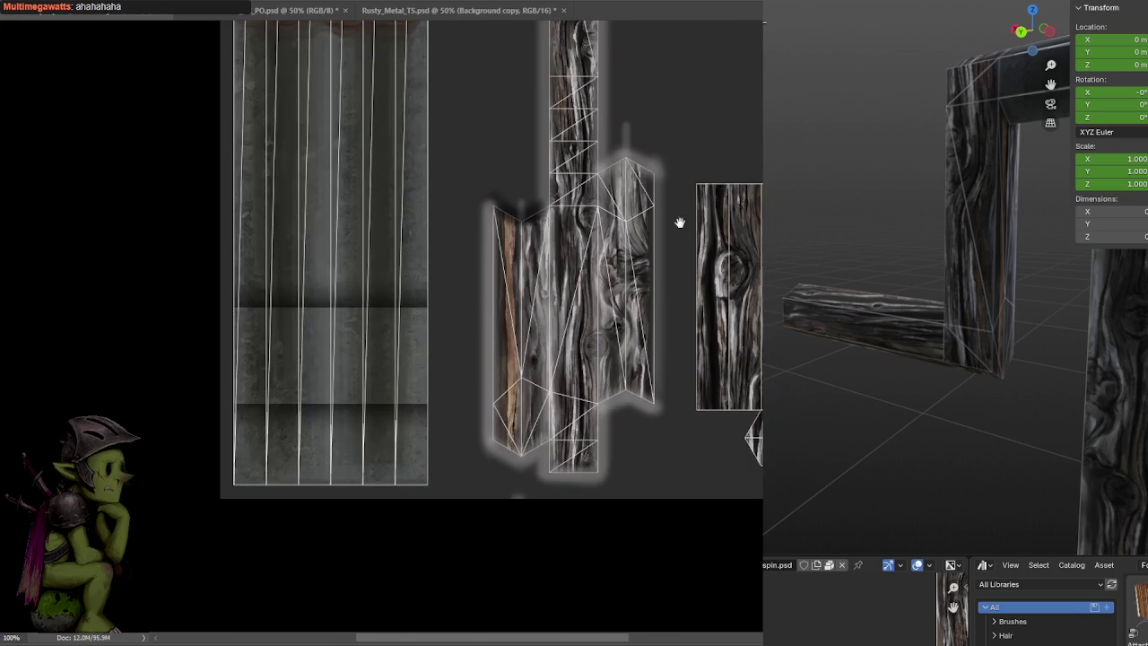
drag(680, 222, 663, 251)
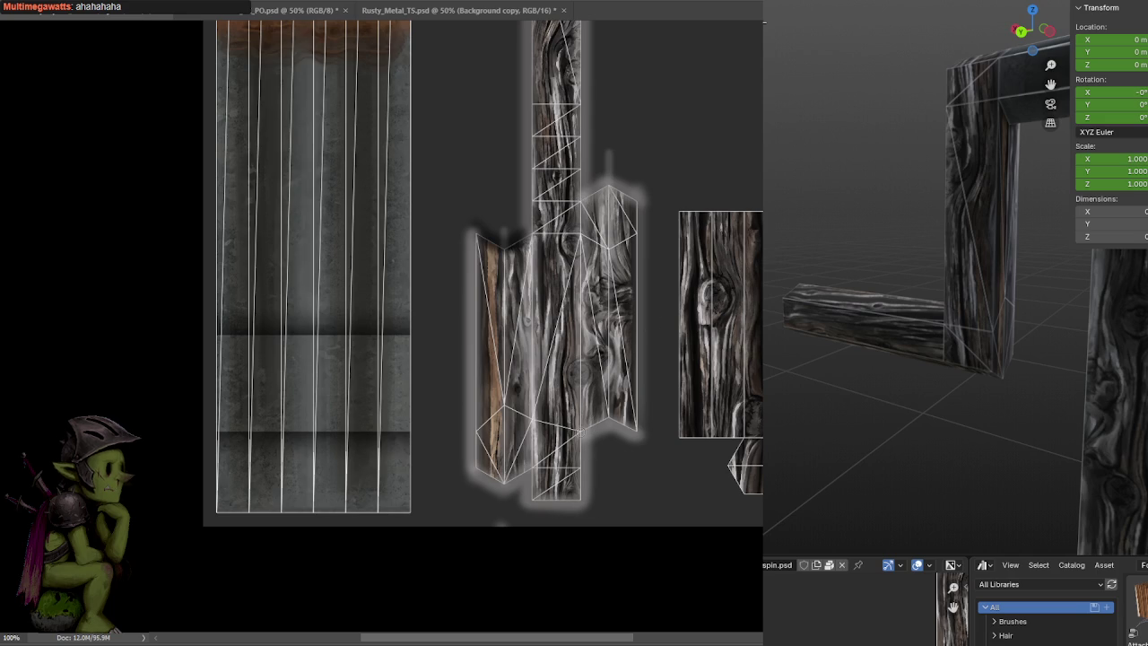
drag(579, 416, 591, 161)
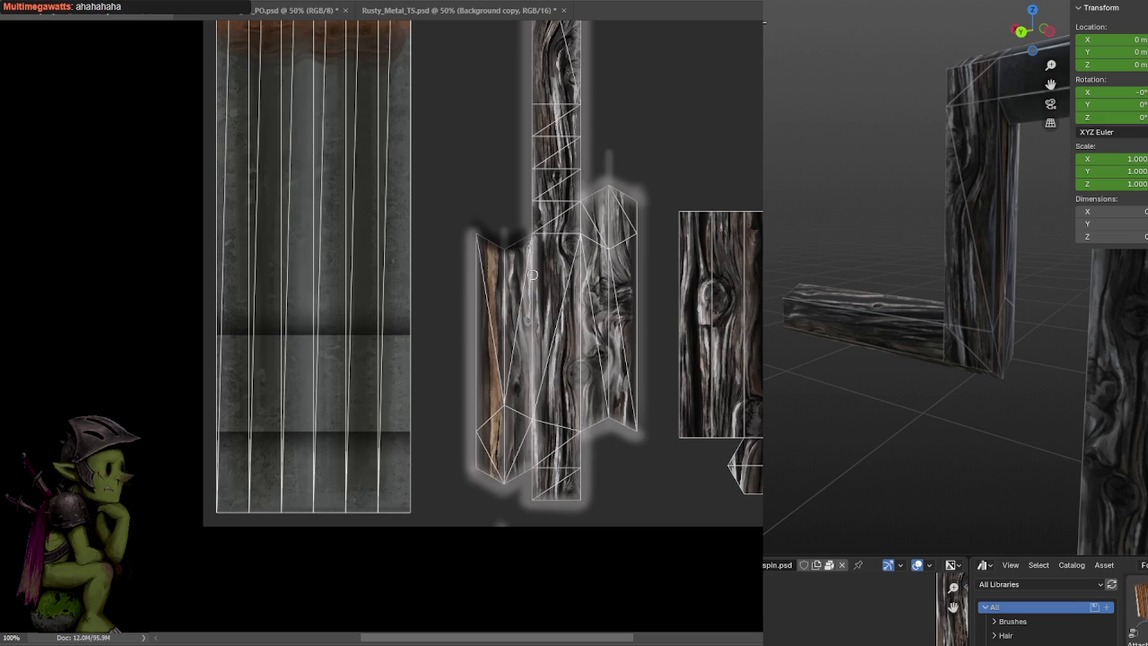
Add light strokes up the right wood island and along its top edge, undoing the darkened pass
drag(764, 288, 679, 266)
mouse_move(628, 418)
mouse_down()
mouse_move(643, 188)
mouse_move(595, 423)
mouse_up()
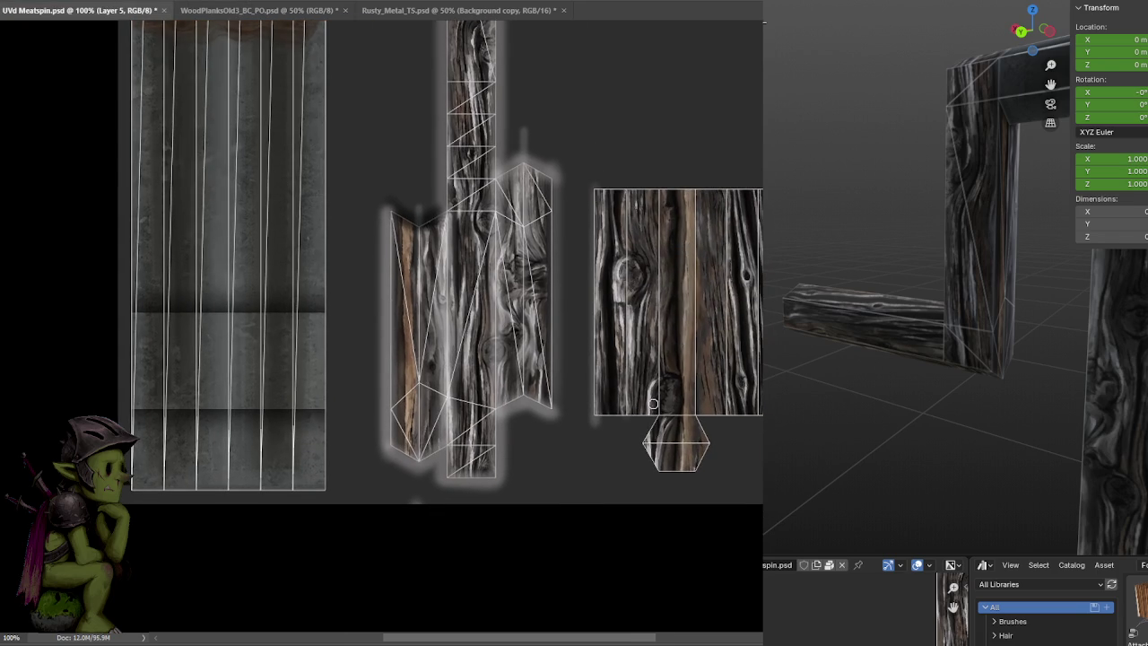
drag(661, 408, 660, 205)
drag(699, 406, 696, 194)
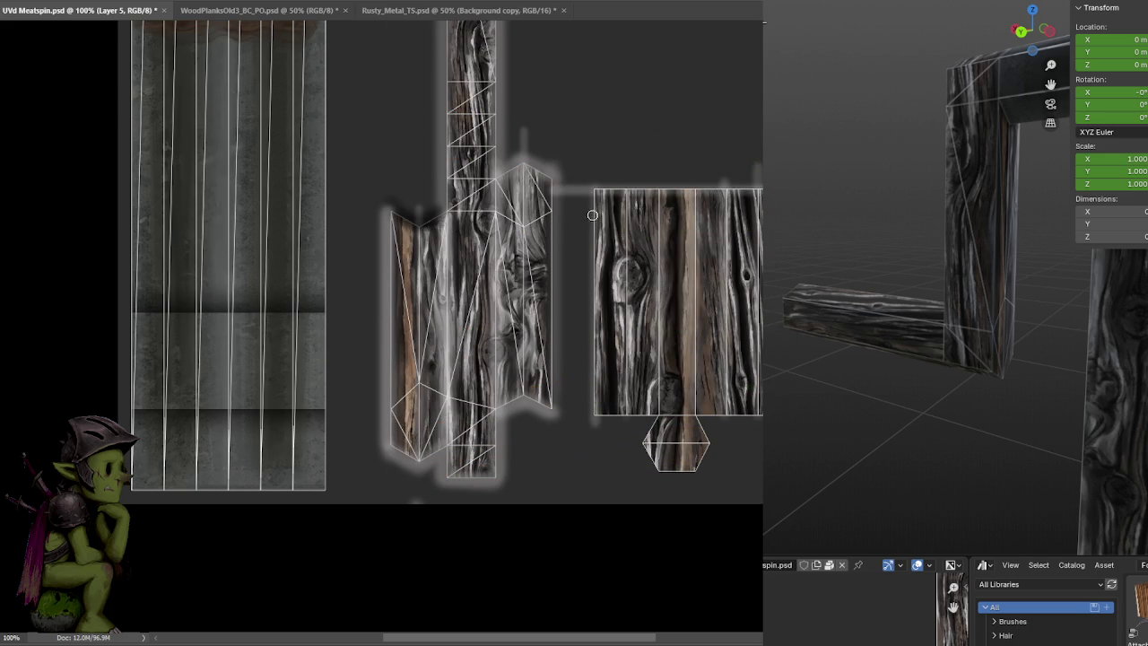
drag(597, 198, 760, 198)
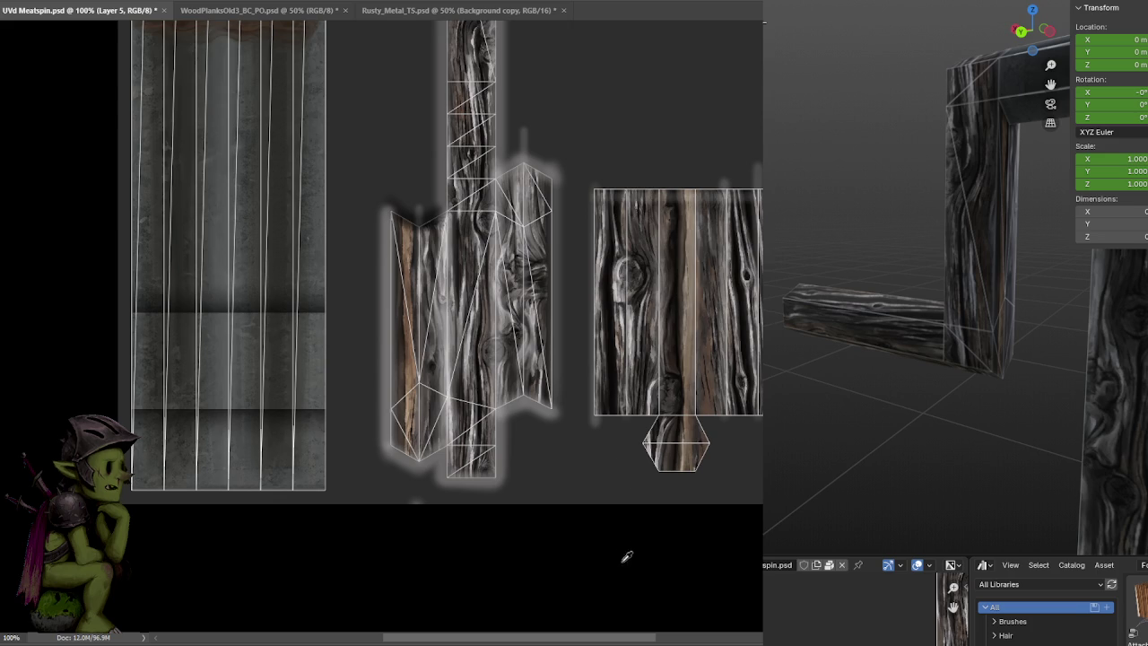
mouse_move(599, 186)
mouse_down()
mouse_move(763, 184)
mouse_move(583, 187)
mouse_move(762, 185)
mouse_up()
key(ctrl+z)
Add a soft glow under the rectangle and hexagon pieces, then hide the white UV wireframe
drag(779, 377, 756, 296)
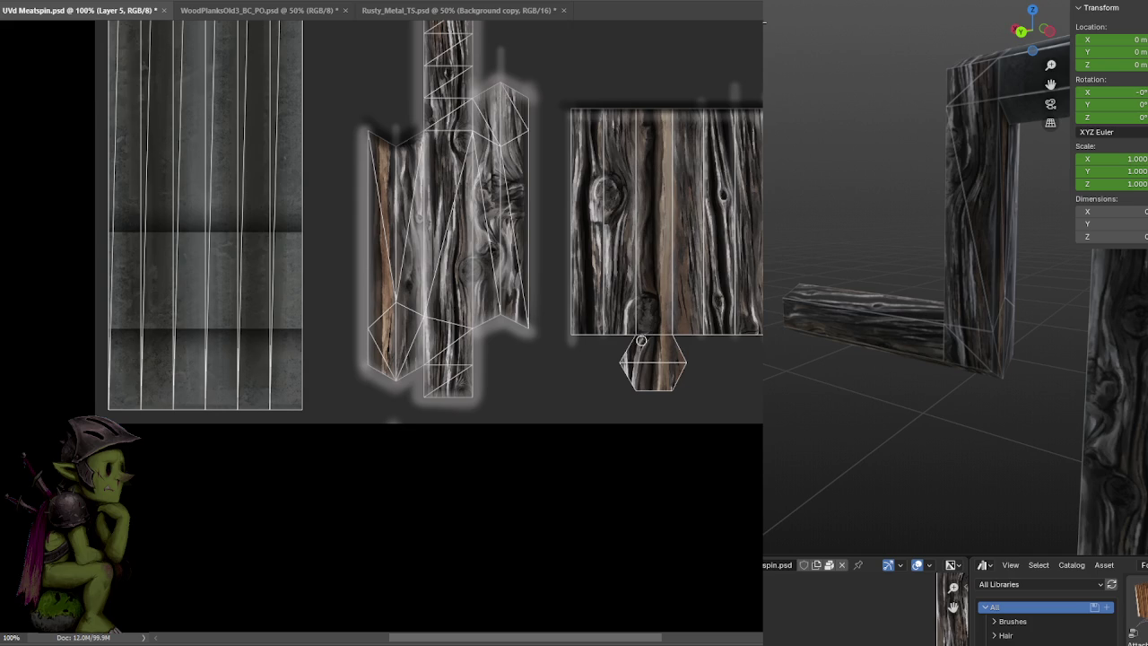
alt+scroll(641, 341, up, 2)
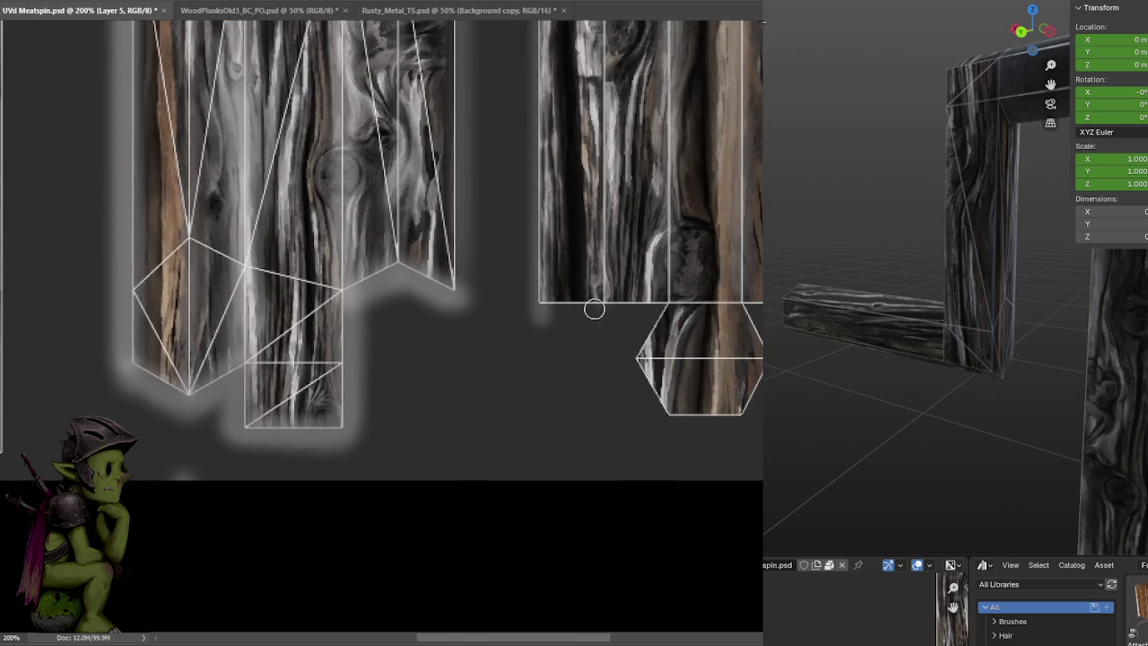
mouse_move(539, 305)
mouse_down()
mouse_move(656, 402)
mouse_move(738, 309)
mouse_up()
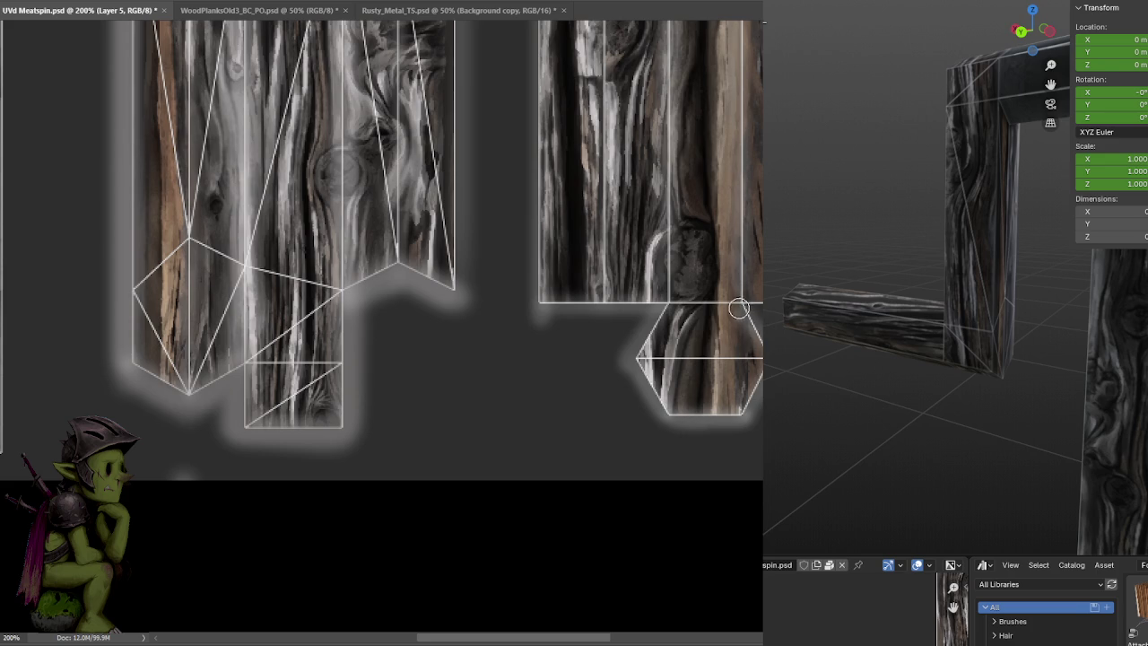
key(alt+f)
key(Escape)
key(ctrl+minus)
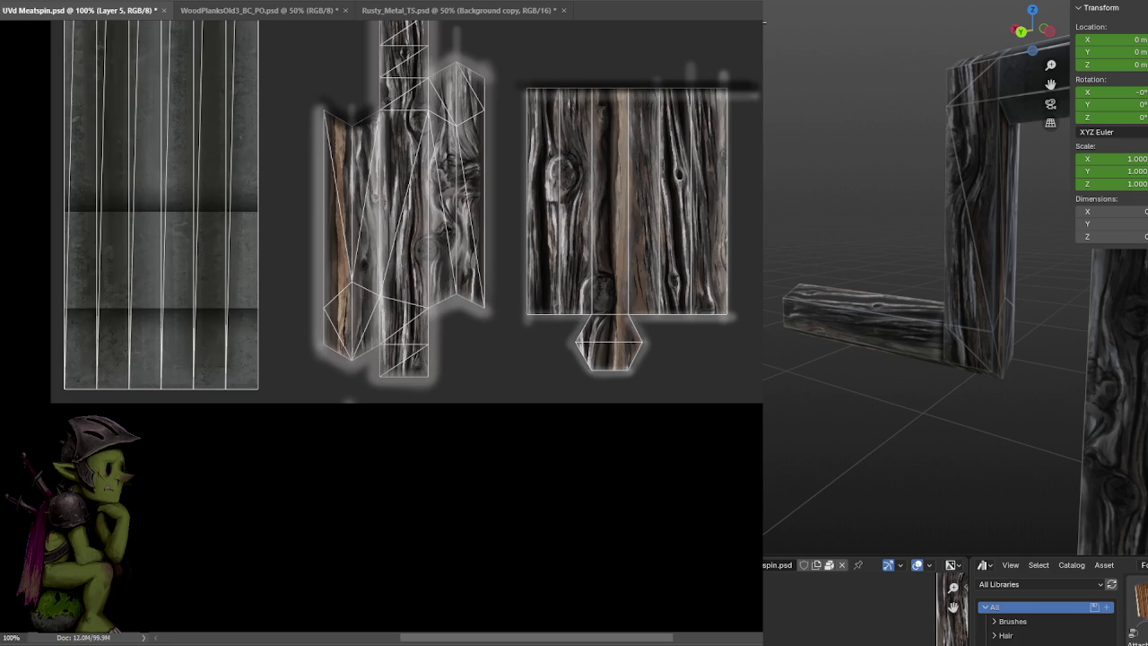
key(ctrl+comma)
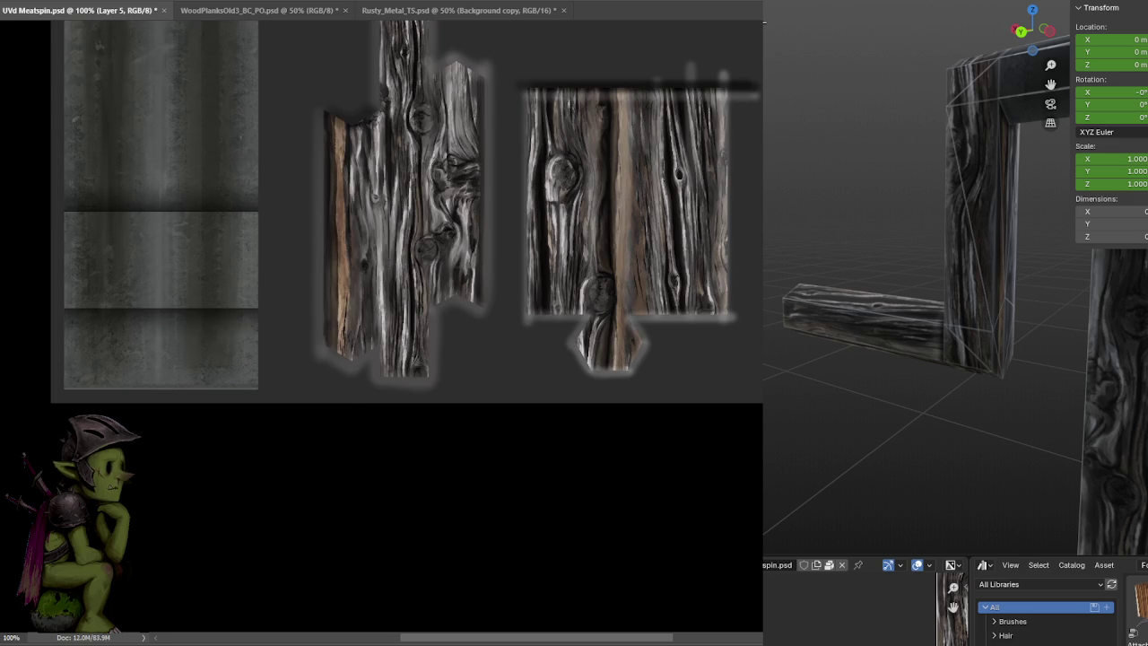
Zoom Photoshop out to 66.7% and orbit the Blender crank to inspect the posts, beam and hub
key(ctrl+minus)
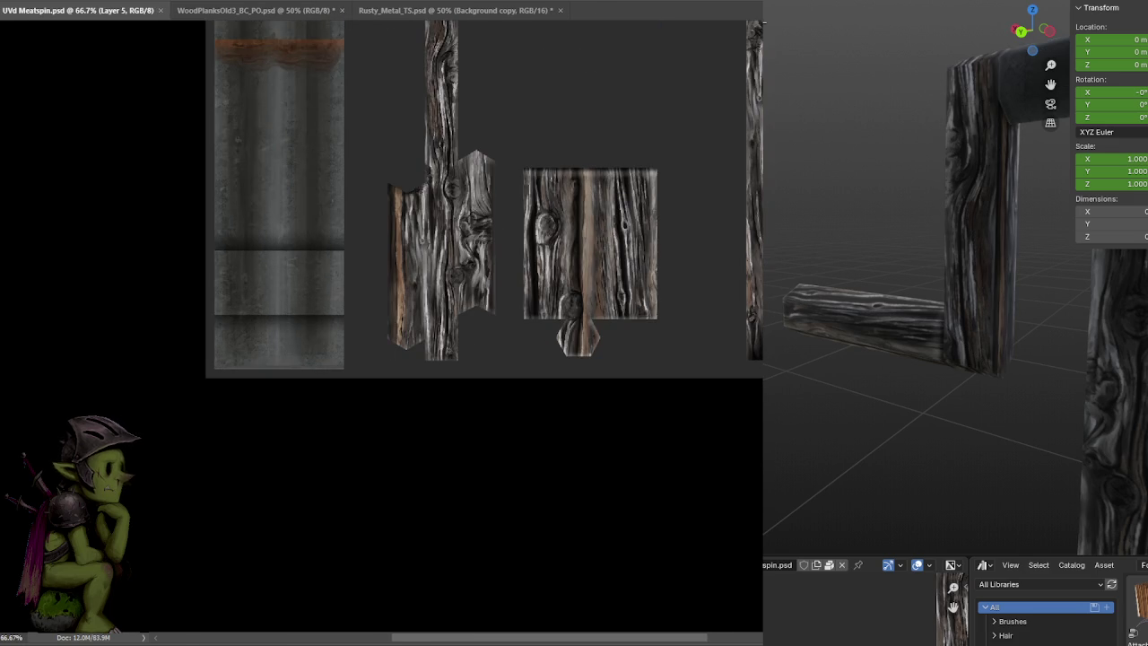
mouse_move(897, 260)
middle_down()
mouse_move(1029, 254)
mouse_move(917, 240)
mouse_move(926, 200)
mouse_move(958, 204)
mouse_move(891, 200)
mouse_move(964, 200)
middle_up()
scroll(941, 193, down, 2)
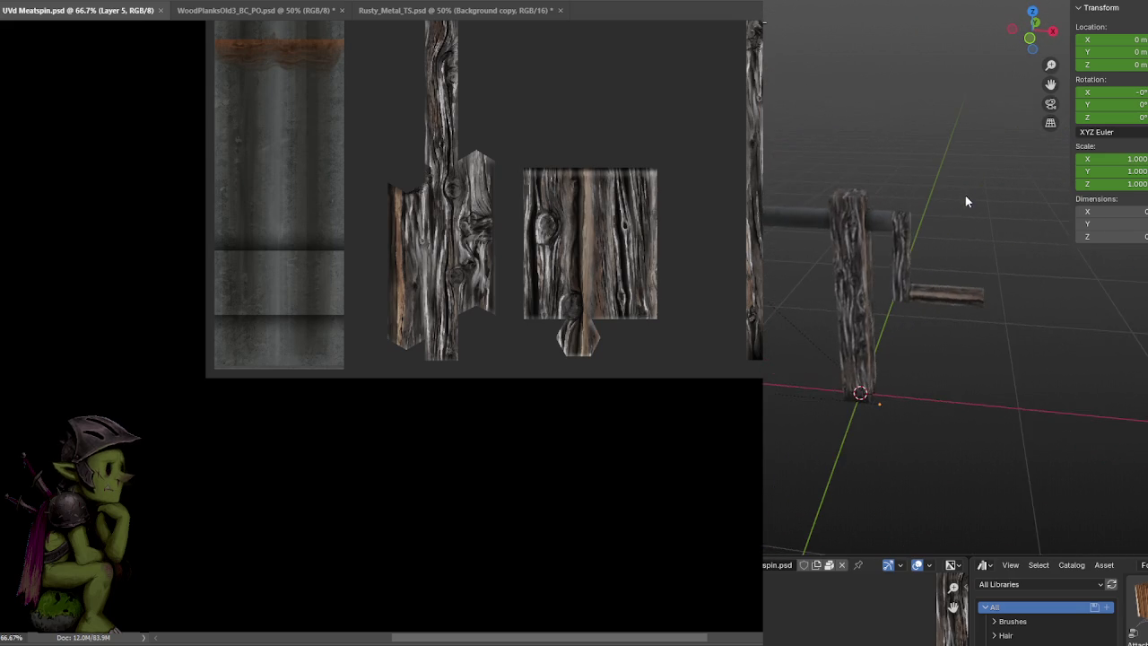
scroll(980, 221, up, 2)
mouse_move(1079, 295)
middle_down()
mouse_move(1050, 313)
mouse_move(961, 282)
mouse_move(842, 279)
mouse_move(1056, 300)
mouse_move(984, 267)
middle_up()
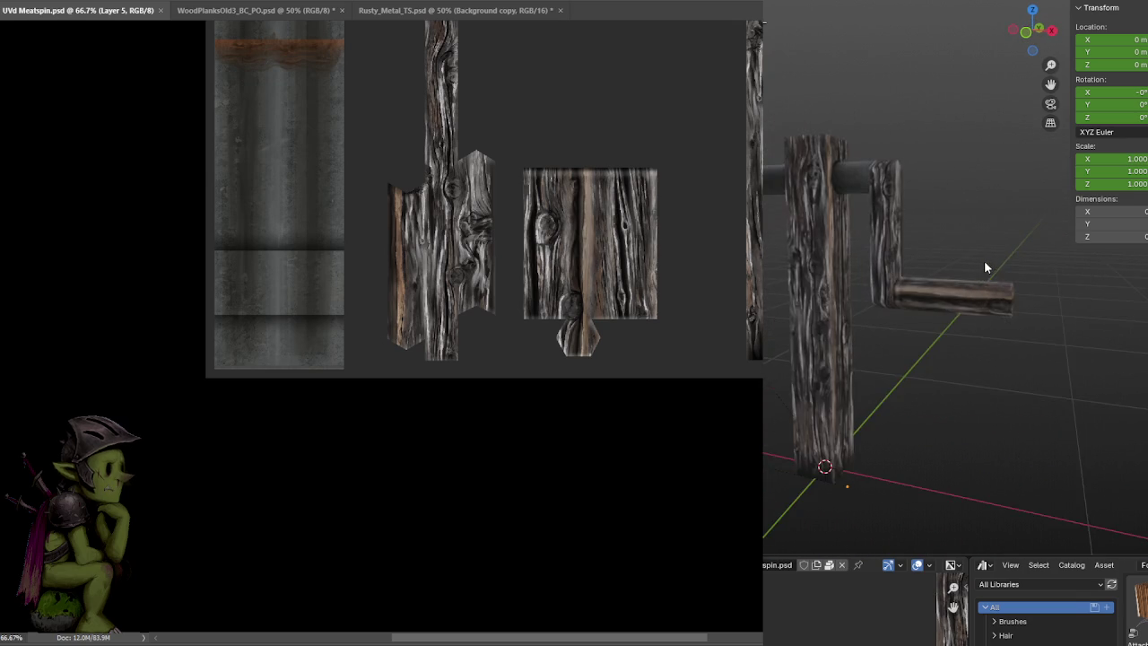
scroll(984, 260, up, 2)
scroll(825, 226, up, 2)
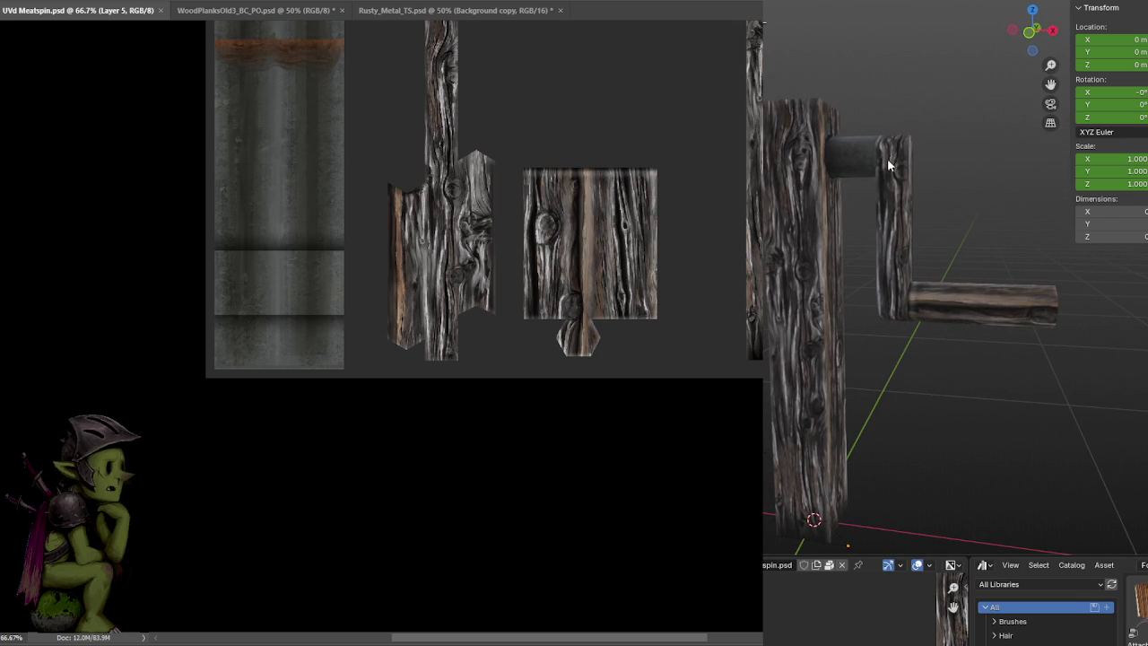
mouse_move(901, 127)
middle_down()
mouse_move(853, 118)
mouse_move(898, 138)
mouse_move(929, 175)
mouse_move(864, 175)
mouse_move(850, 199)
mouse_move(988, 200)
mouse_move(909, 200)
middle_up()
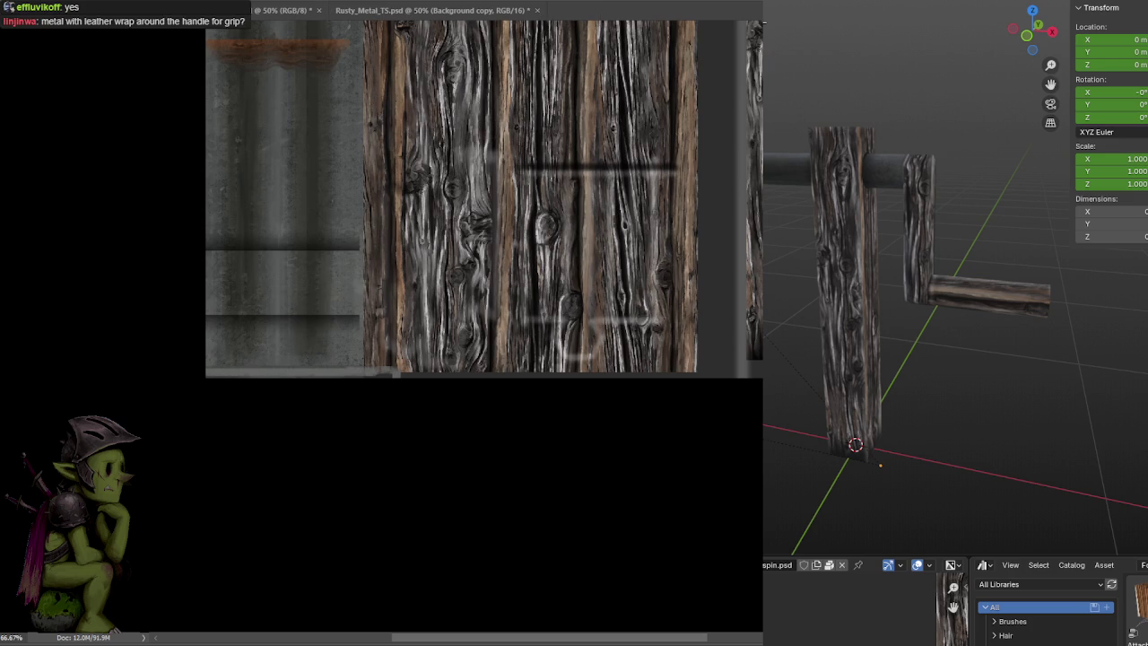
Restore the separate wood cut-out pieces and drag the metal texture layer over them
key(ctrl+z)
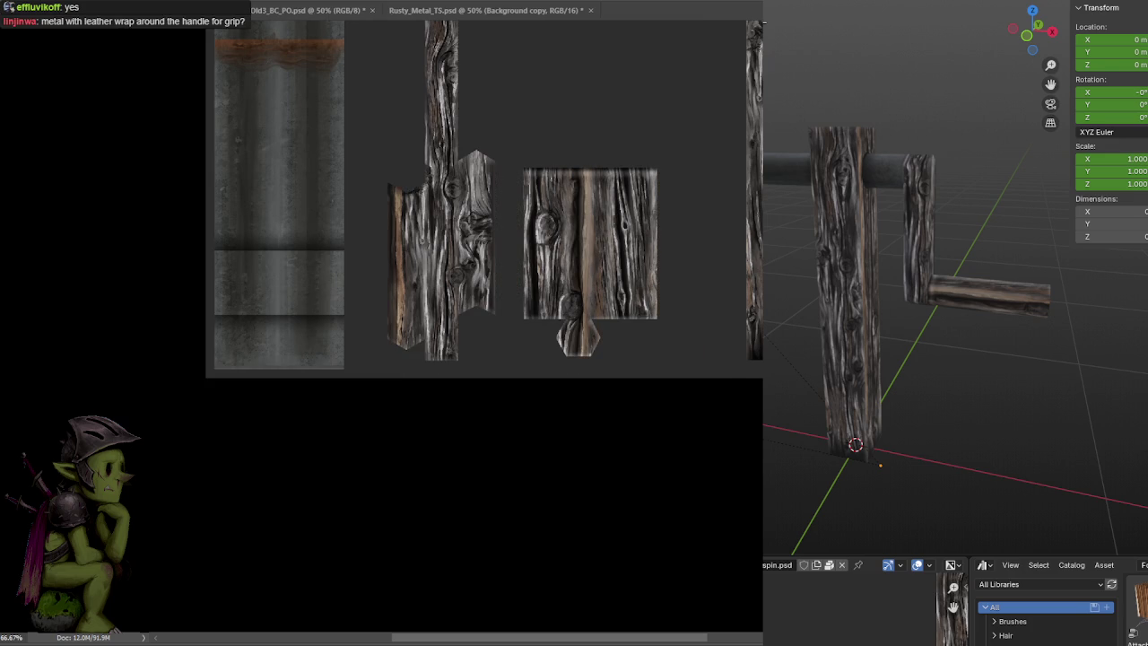
mouse_move(377, 174)
mouse_down()
mouse_move(480, 258)
mouse_move(566, 571)
mouse_move(546, 359)
mouse_move(538, 508)
mouse_move(526, 389)
mouse_move(515, 493)
mouse_move(527, 162)
mouse_move(526, 180)
mouse_up()
key(ctrl+minus)
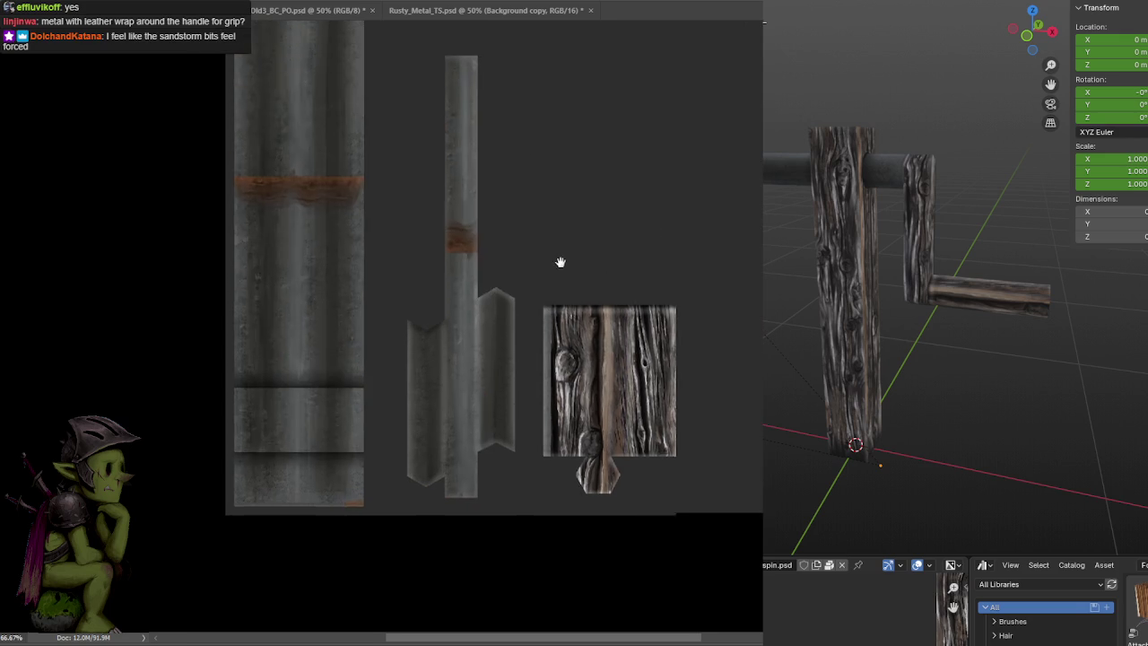
drag(561, 259, 548, 232)
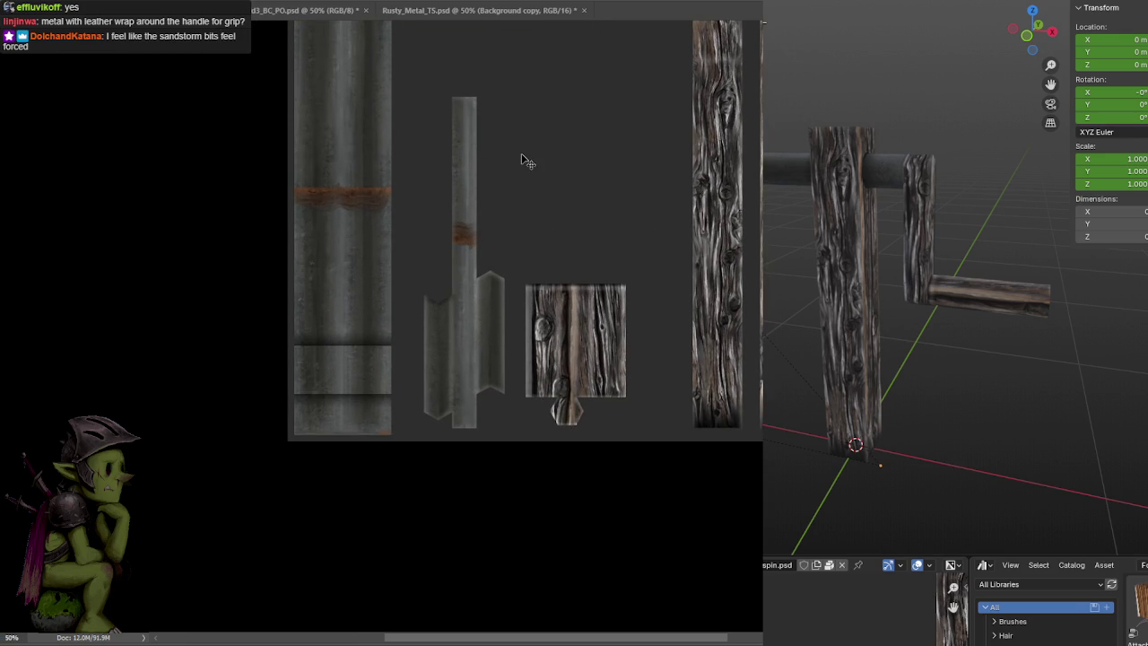
mouse_move(514, 166)
mouse_down()
mouse_move(562, 188)
mouse_move(510, 105)
mouse_up()
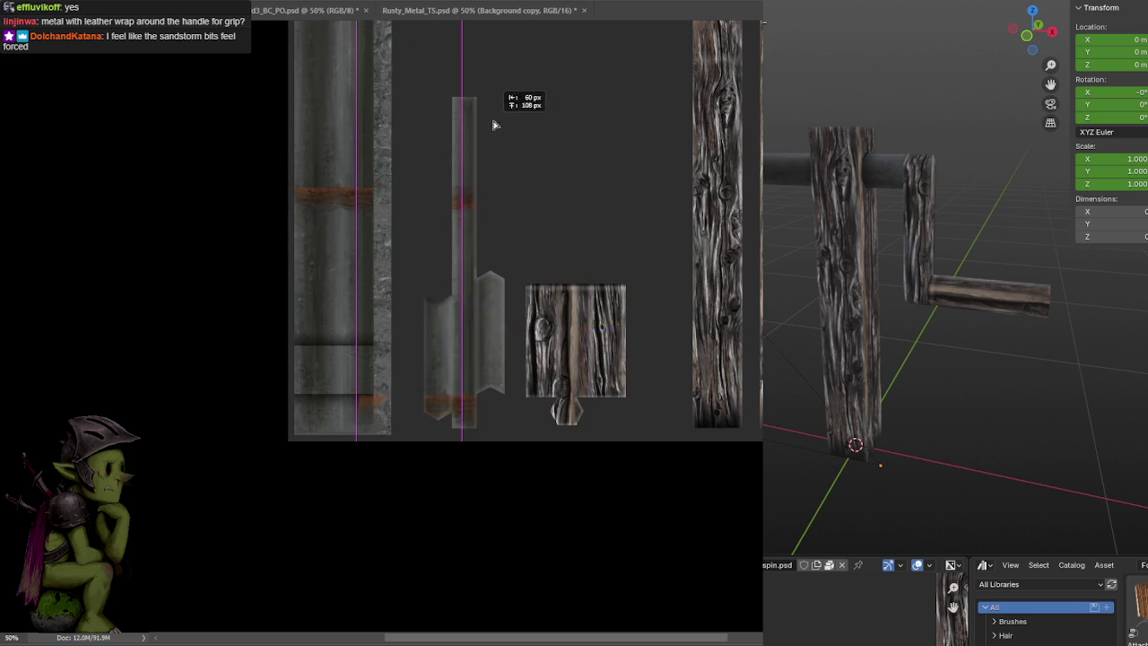
Line up the metal texture's rust band with the middle strip and check the Blender preview
mouse_move(510, 105)
mouse_down()
mouse_move(532, 45)
mouse_move(526, 225)
mouse_move(494, 277)
mouse_move(490, 453)
mouse_up()
drag(501, 396, 515, 292)
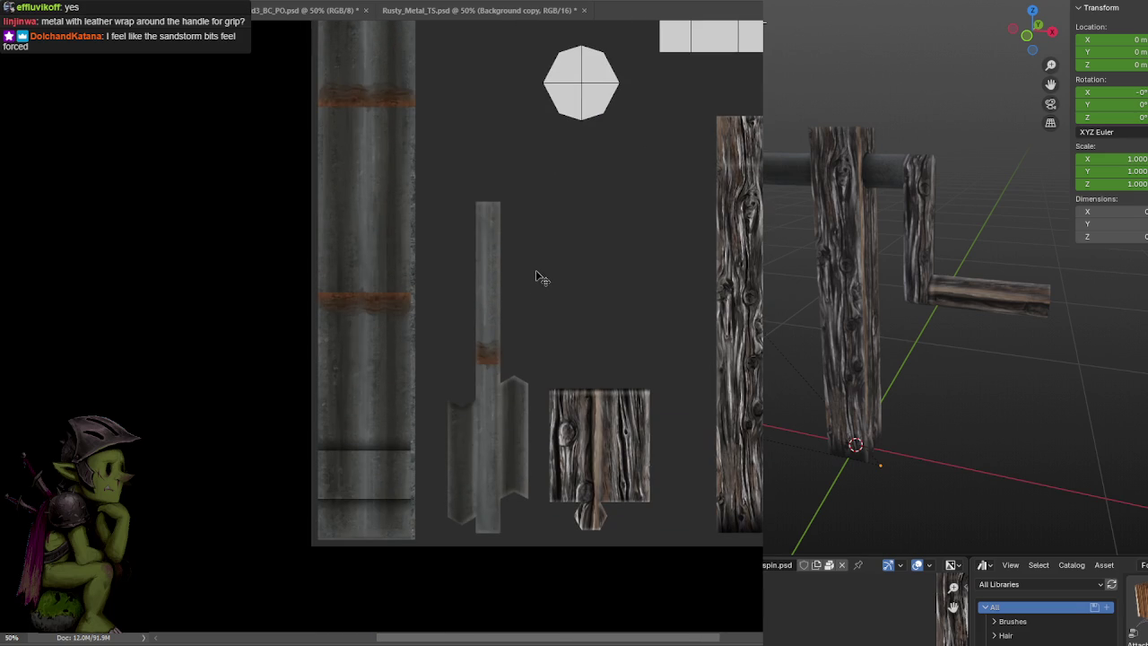
drag(535, 264, 531, 286)
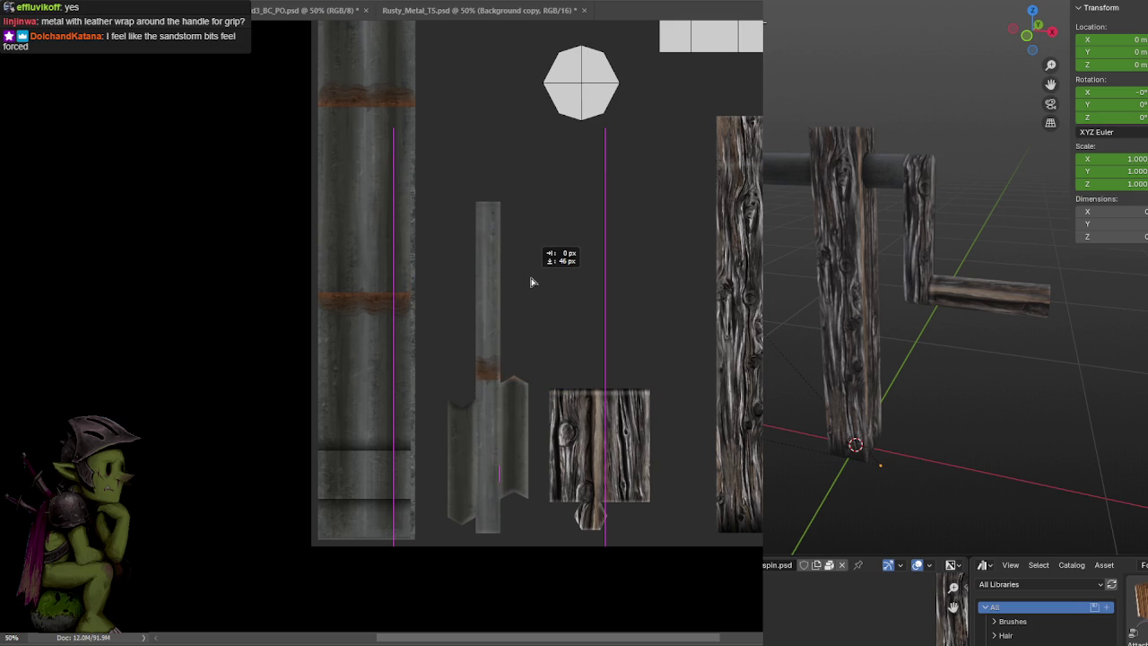
drag(531, 288, 536, 288)
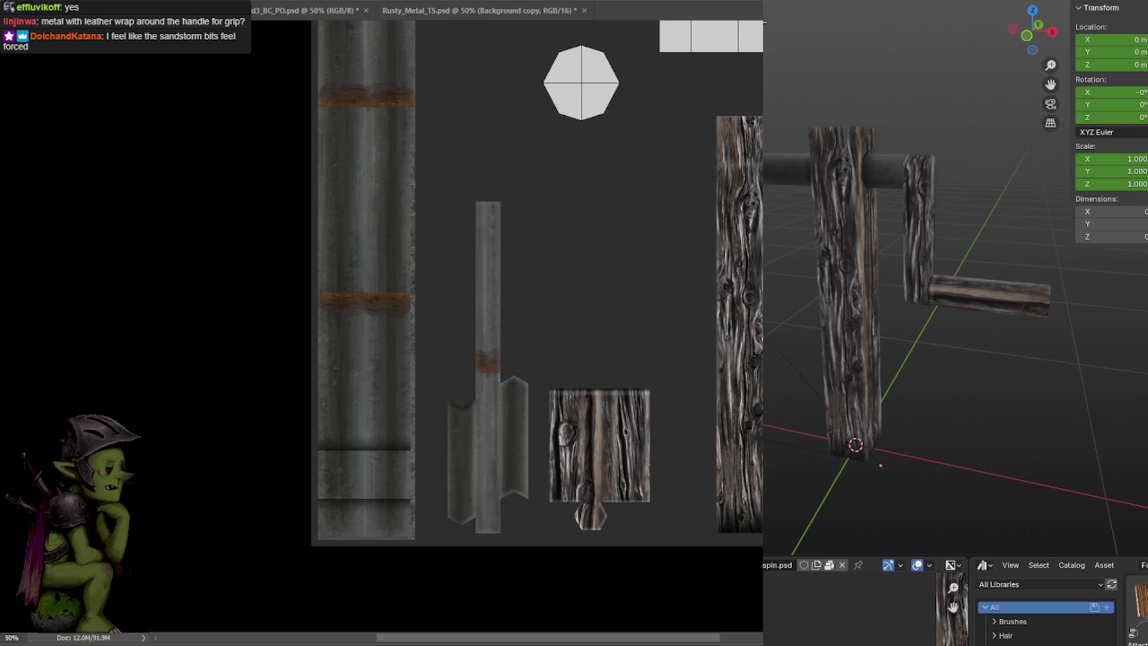
drag(435, 184, 531, 545)
middle_drag(933, 269, 972, 258)
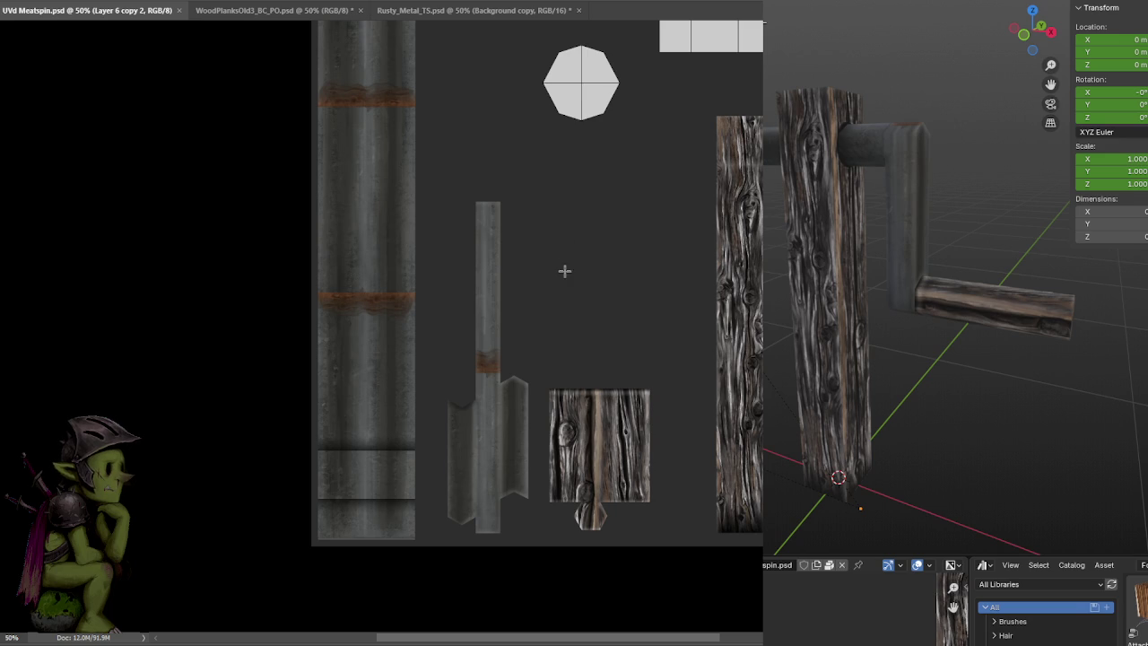
At 100% zoom, paint a dark stroke across the narrow metal strip, comparing it via undo
key(ctrl+plus)
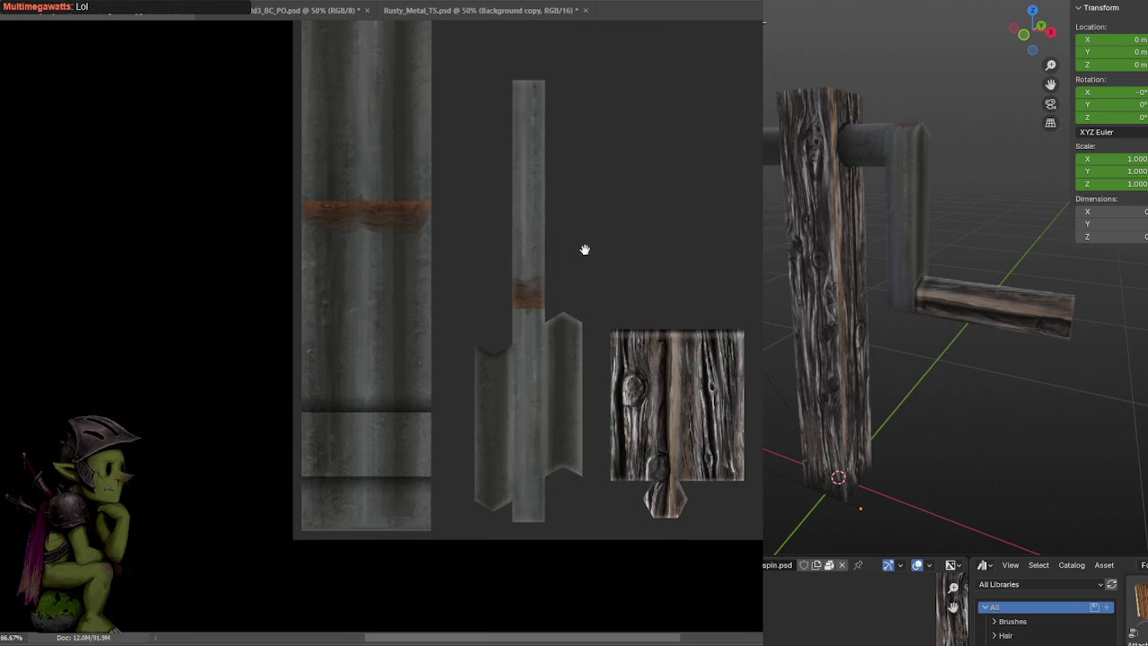
key(ctrl+plus)
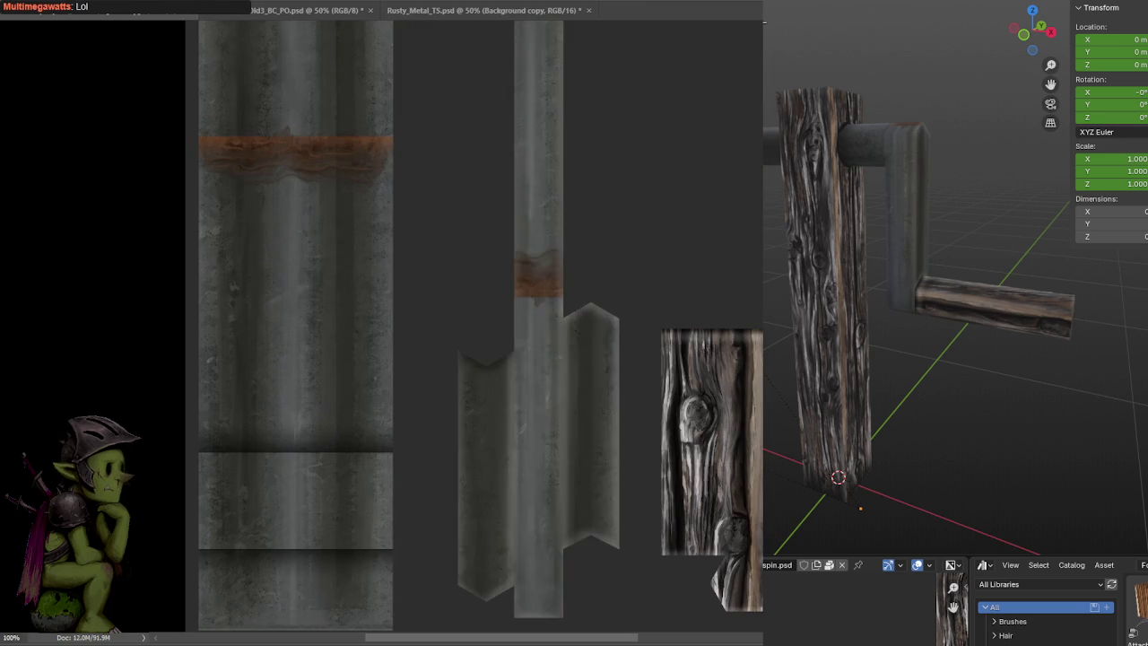
scroll(609, 236, down, 2)
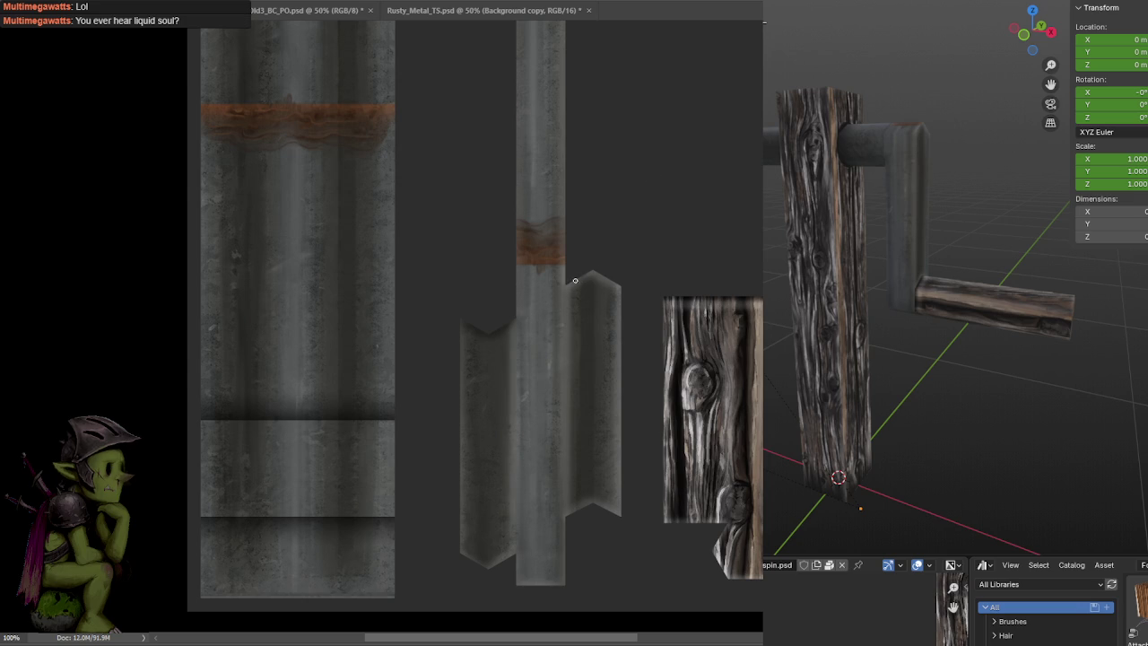
drag(555, 287, 500, 328)
key(ctrl+z)
drag(558, 285, 500, 331)
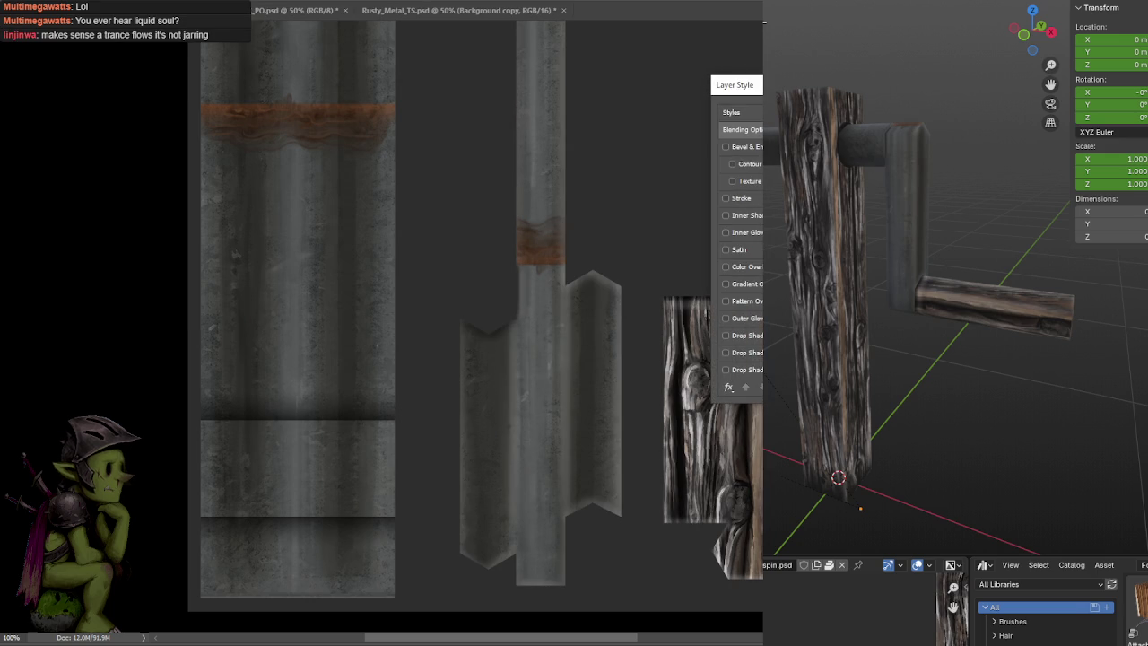
Close Layer Style, choose a smaller rust brush, and extend the rust band up and down the strip
key(Escape)
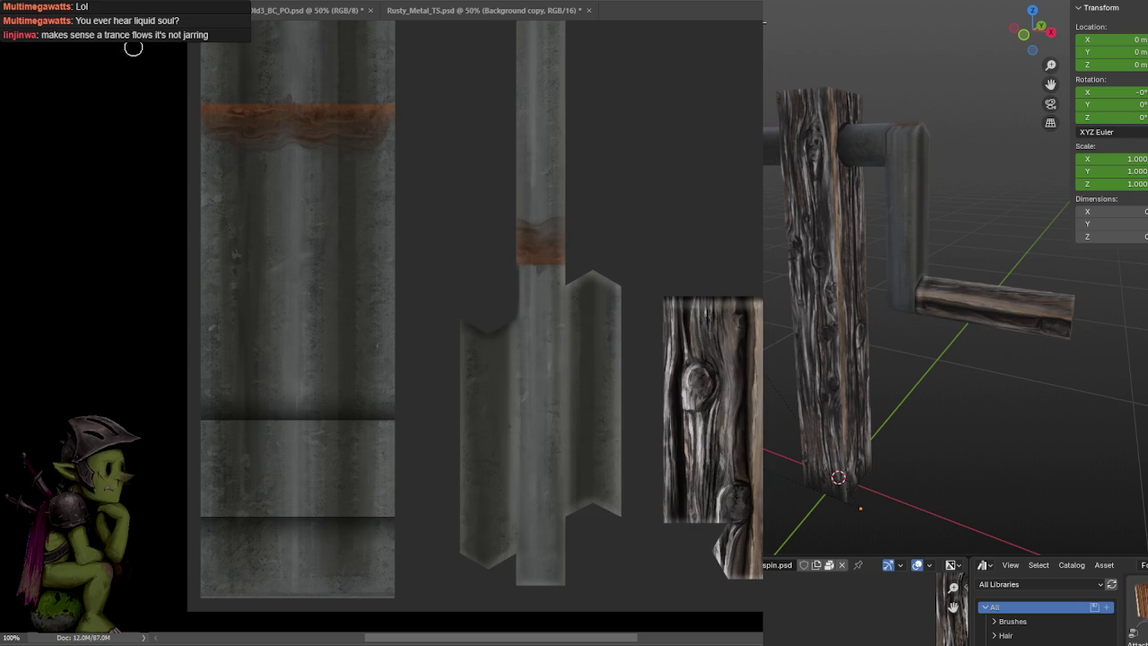
right_click(133, 48)
double_click(347, 158)
key(bracketleft)
key(bracketleft)
key(bracketleft)
drag(526, 255, 538, 292)
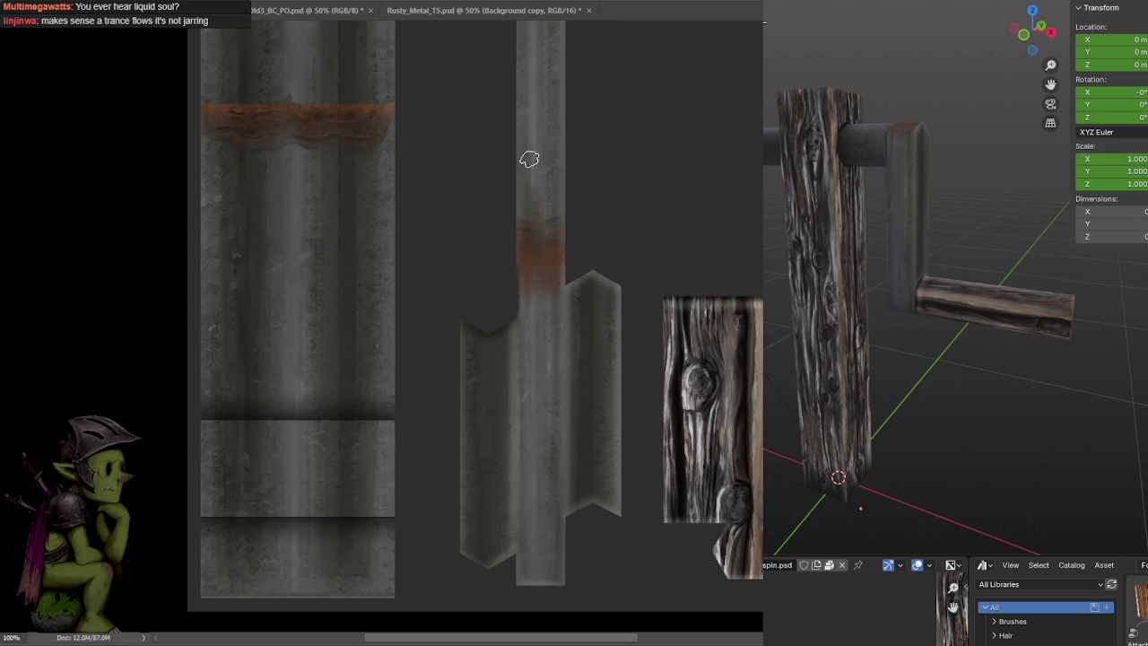
drag(533, 212, 546, 172)
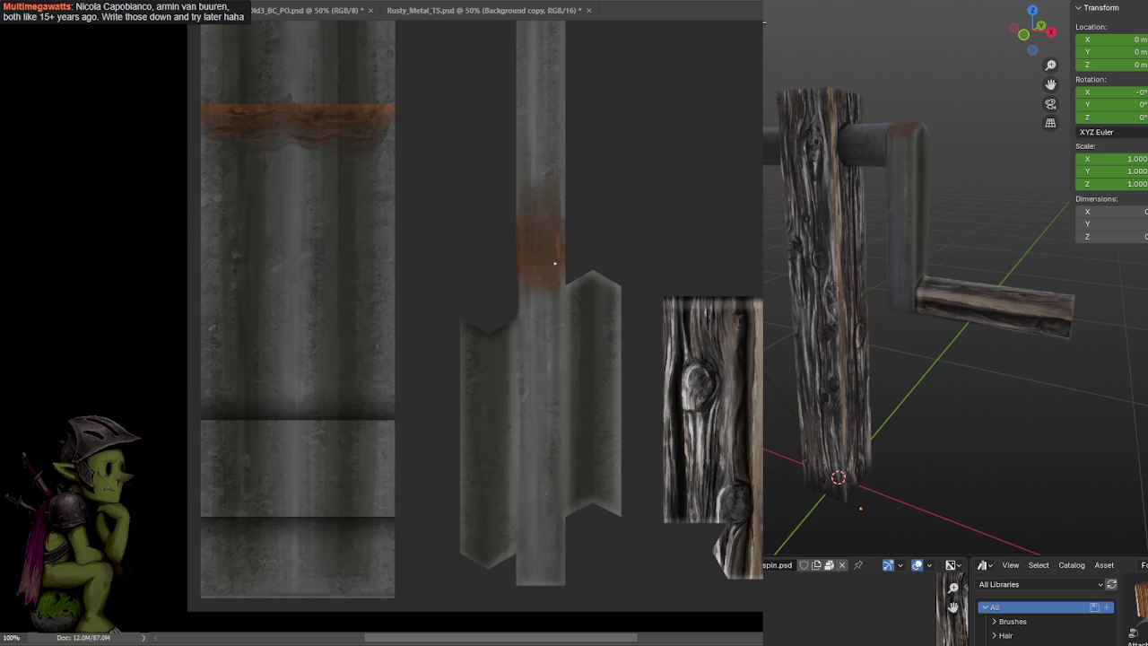
Paint a thin light highlight streak down the rust at 200%, compare via undo, and save
key(ctrl+plus)
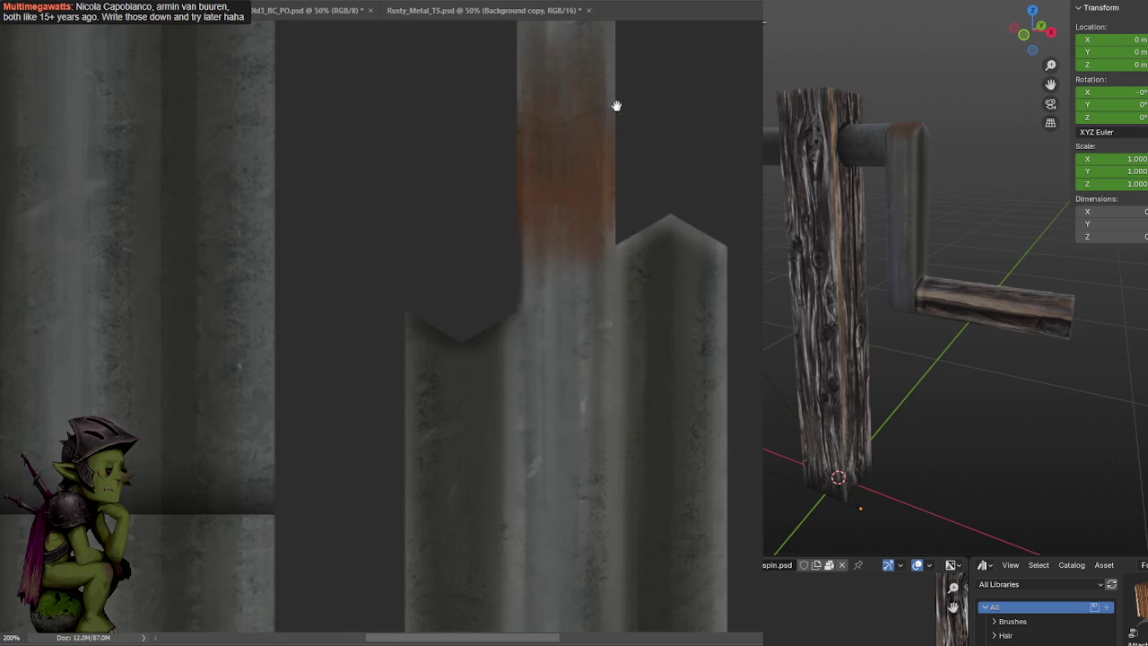
drag(617, 106, 604, 232)
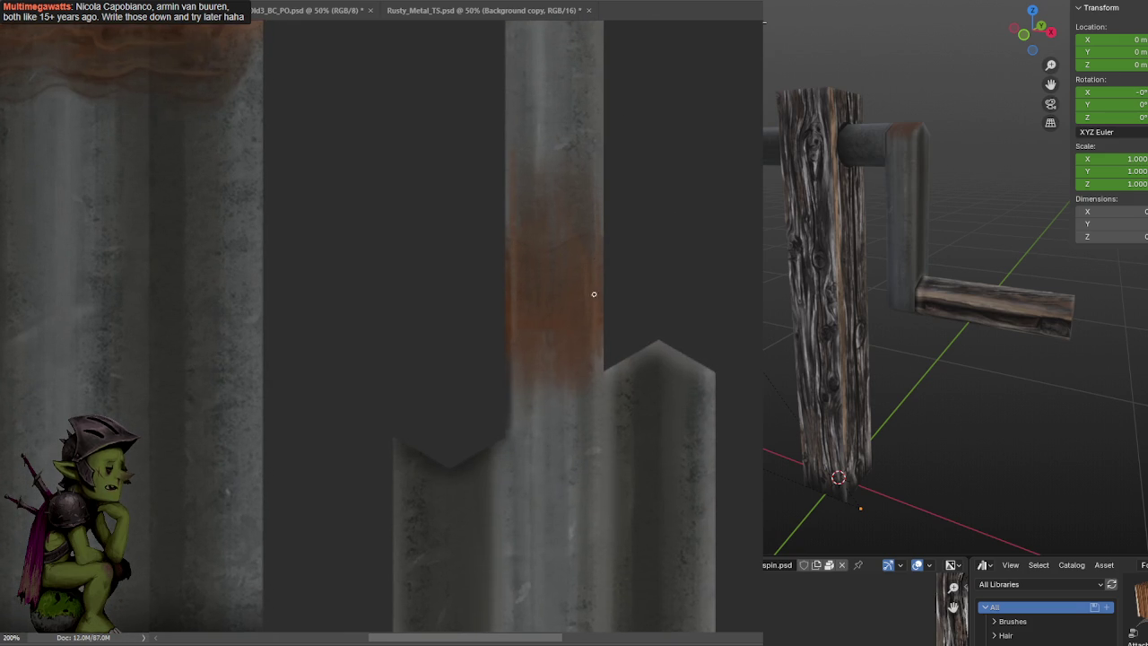
key(ctrl+minus)
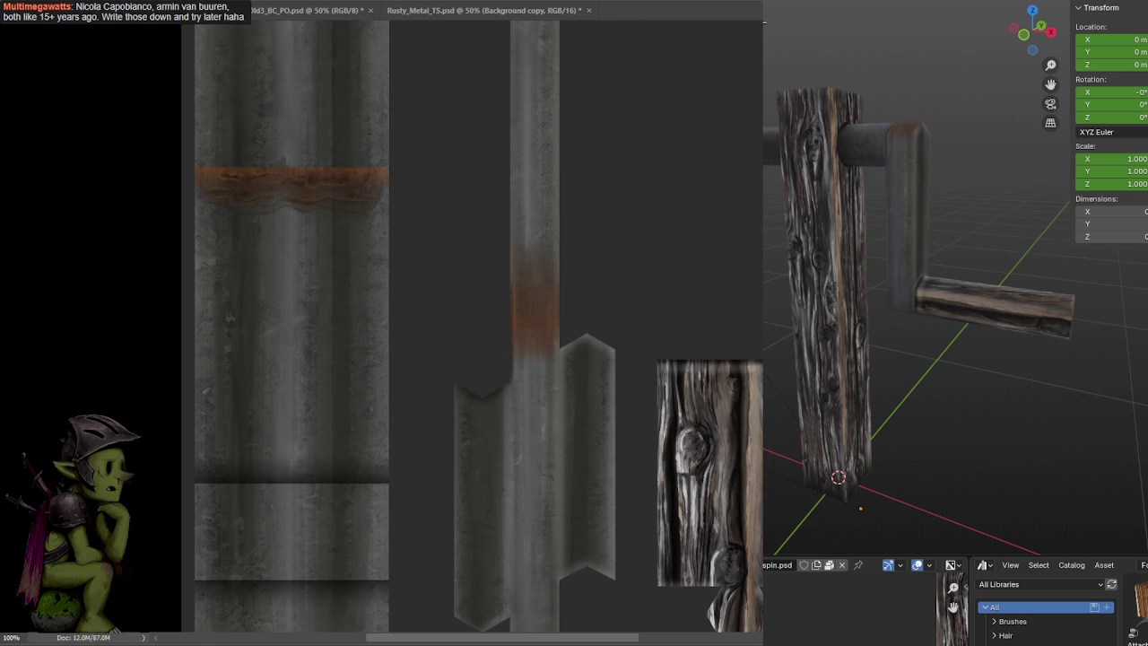
key(ctrl+plus)
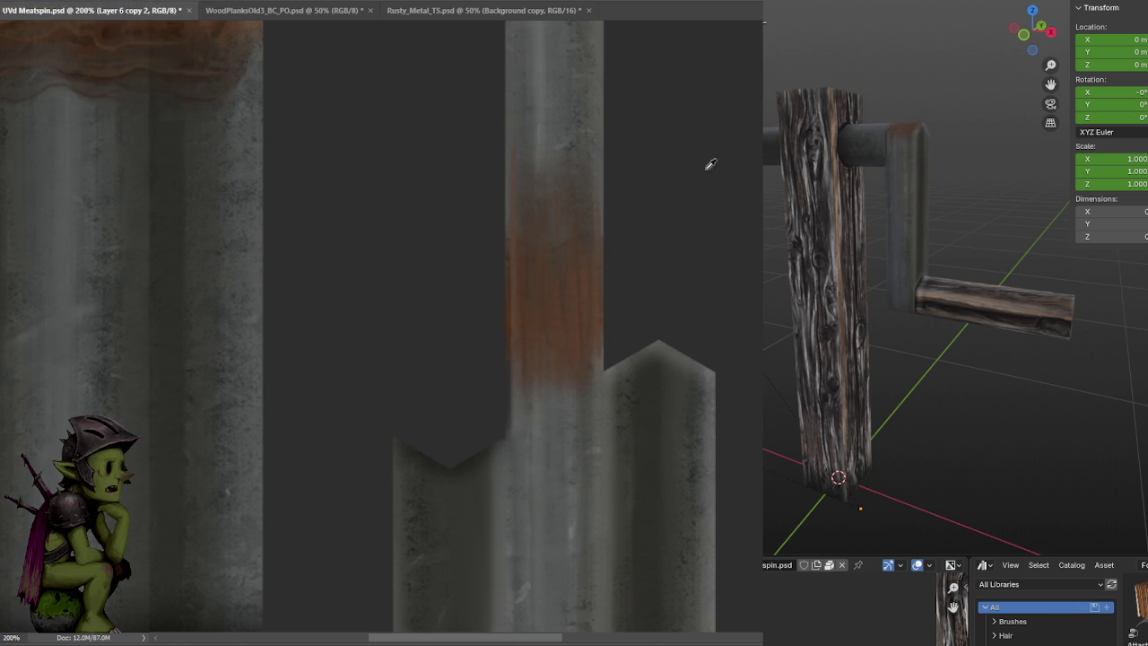
drag(530, 277, 531, 328)
key(ctrl+z)
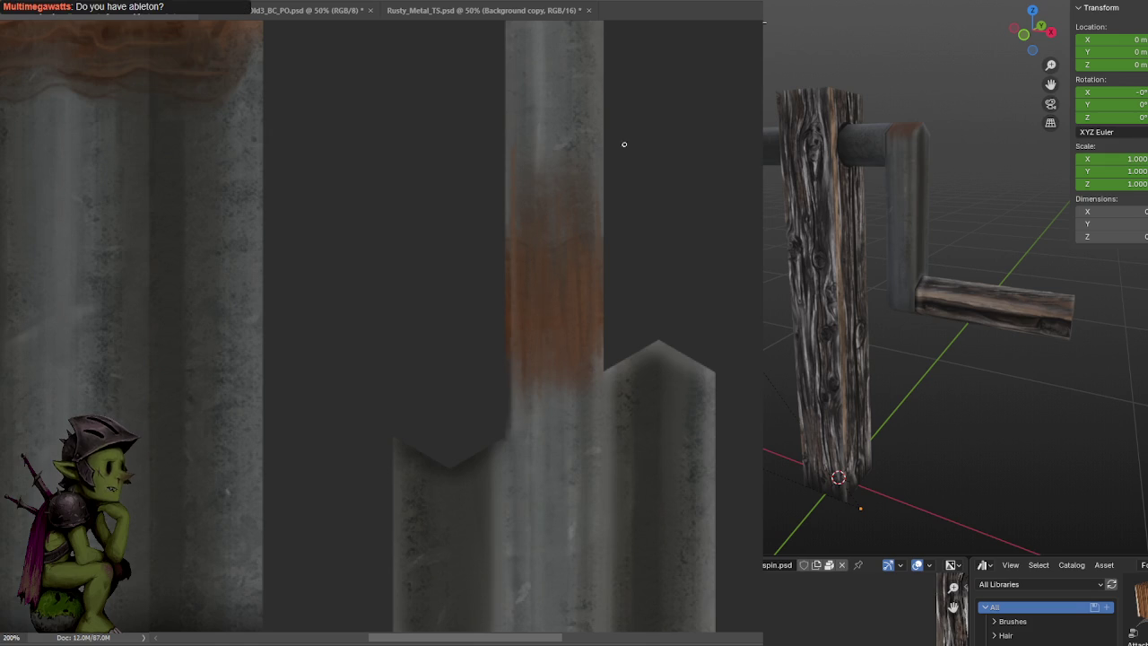
key(ctrl+shift+z)
key(ctrl+z)
key(ctrl+shift+z)
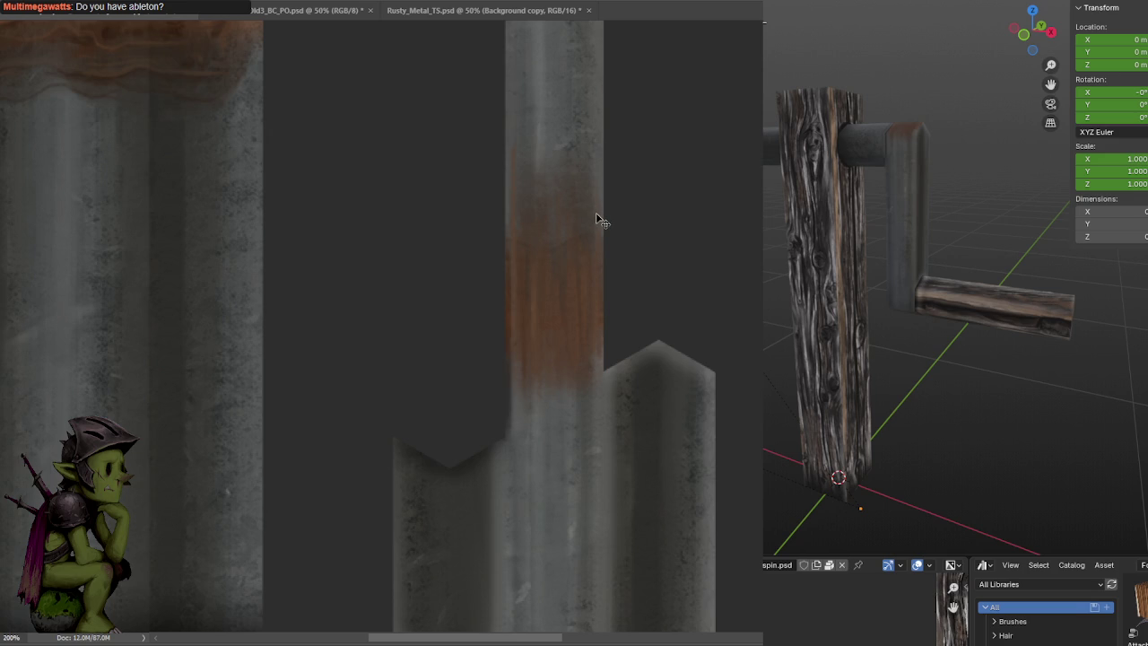
key(ctrl+minus)
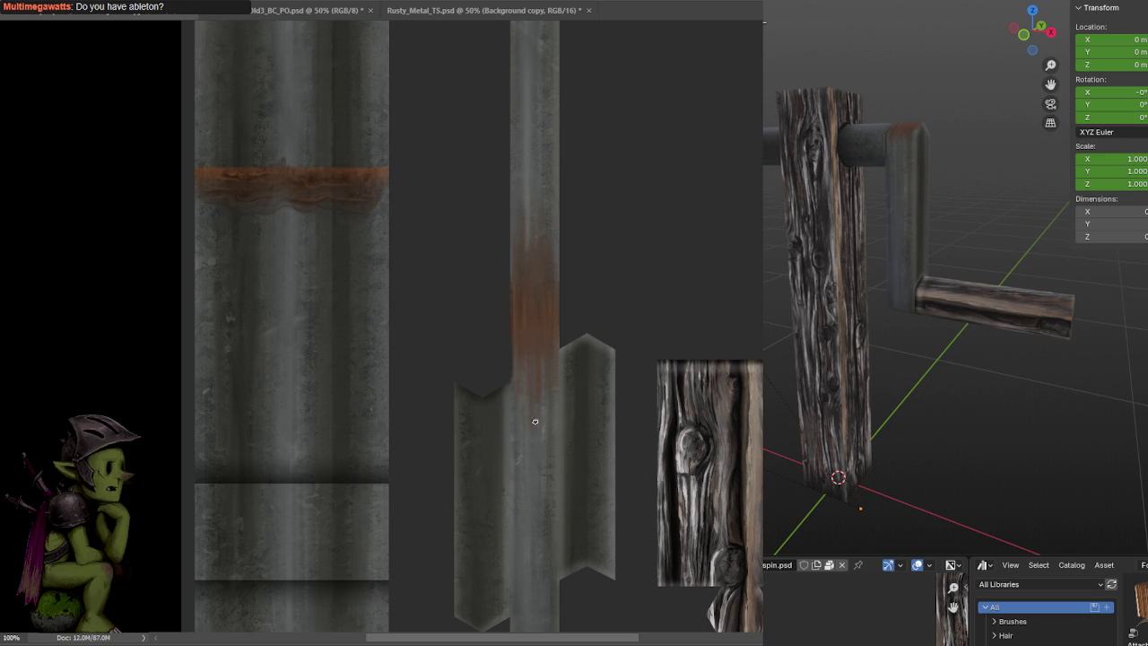
key(ctrl+s)
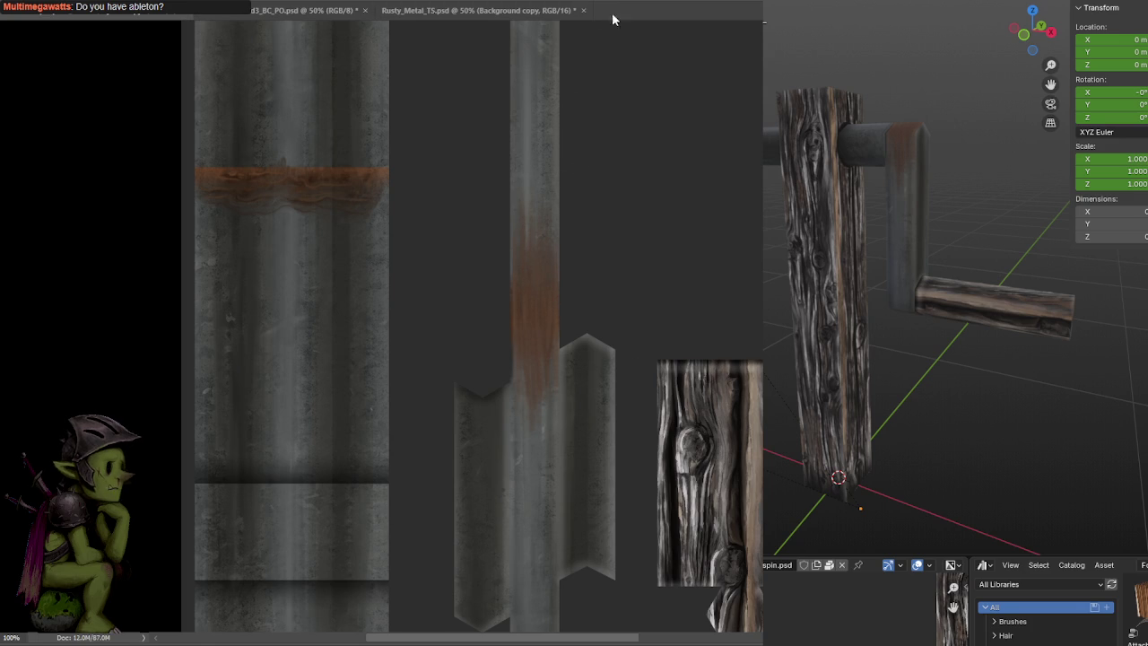
Orbit the Blender view in on the crank and paint a dark streak along the rust strip's edge
mouse_move(781, 278)
middle_down()
mouse_move(944, 302)
mouse_move(880, 328)
mouse_move(897, 314)
middle_up()
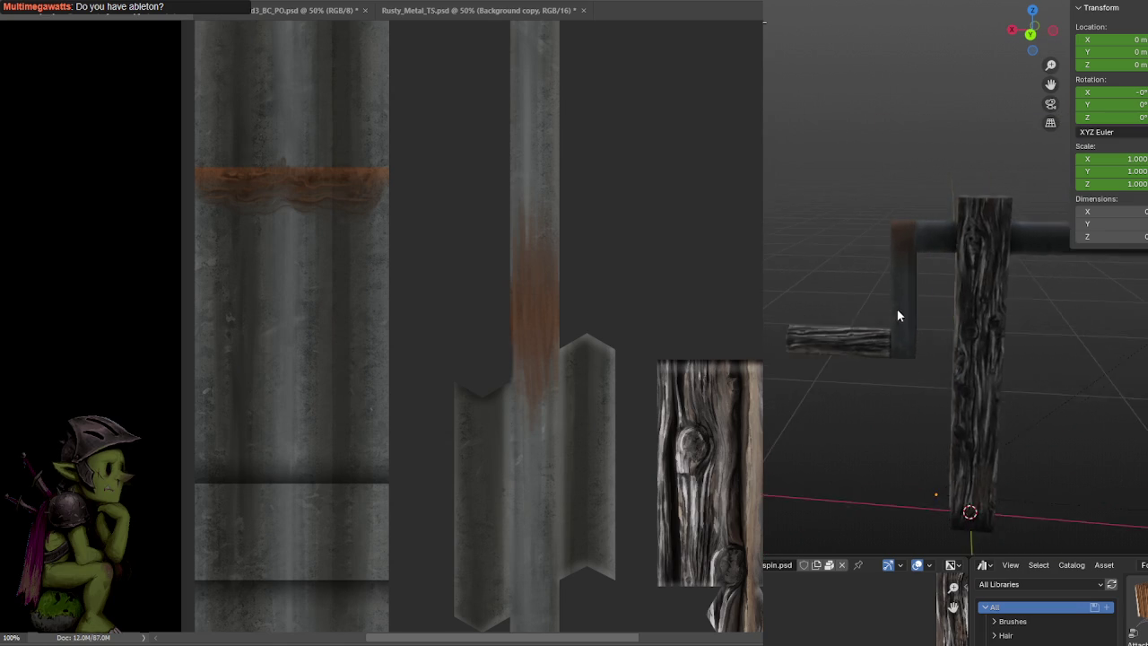
scroll(897, 313, up, 3)
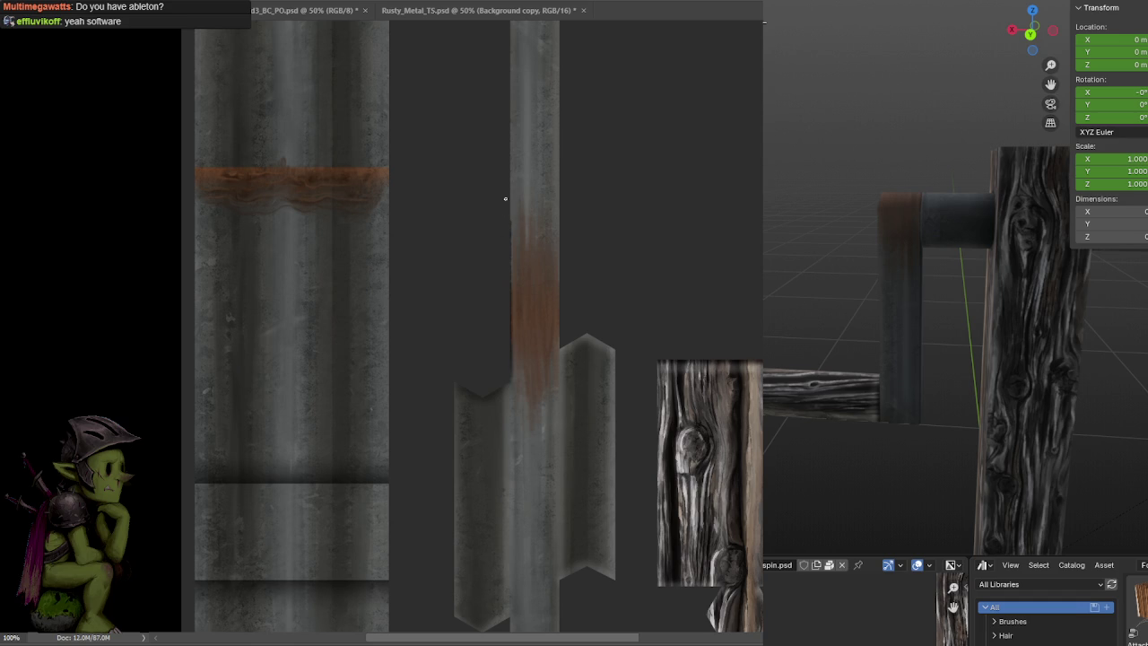
mouse_move(511, 307)
mouse_down()
mouse_move(512, 347)
mouse_move(513, 274)
mouse_up()
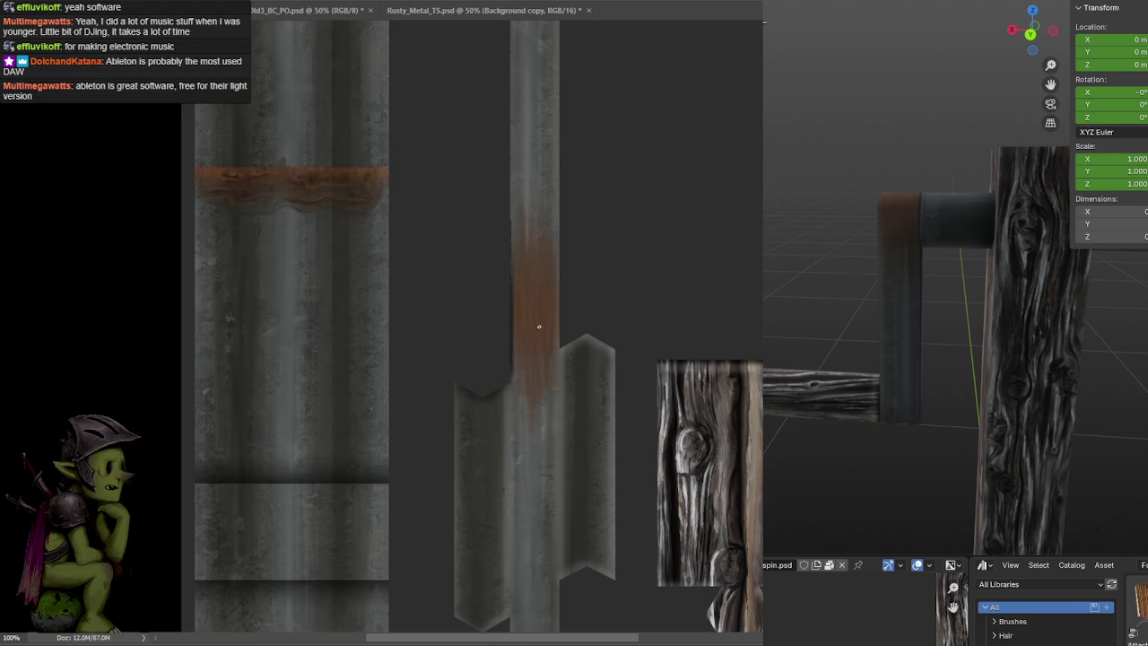
key(b)
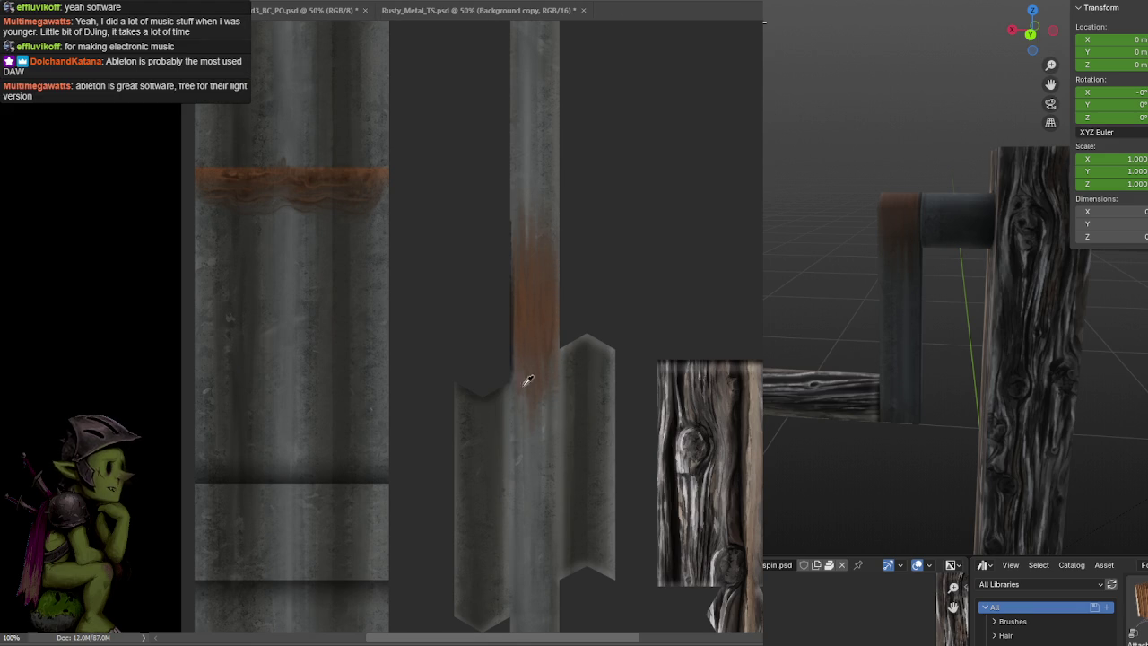
drag(523, 366, 519, 234)
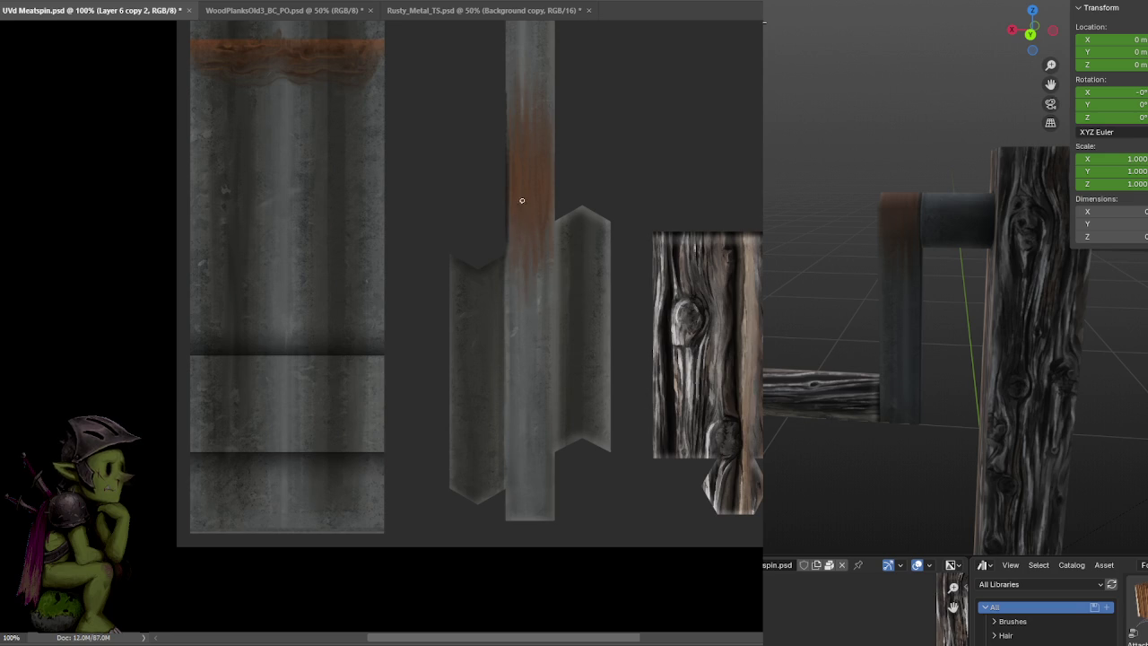
Paint faint dark grime streaks down the metal strip, undoing the last one, and save
key(ctrl+s)
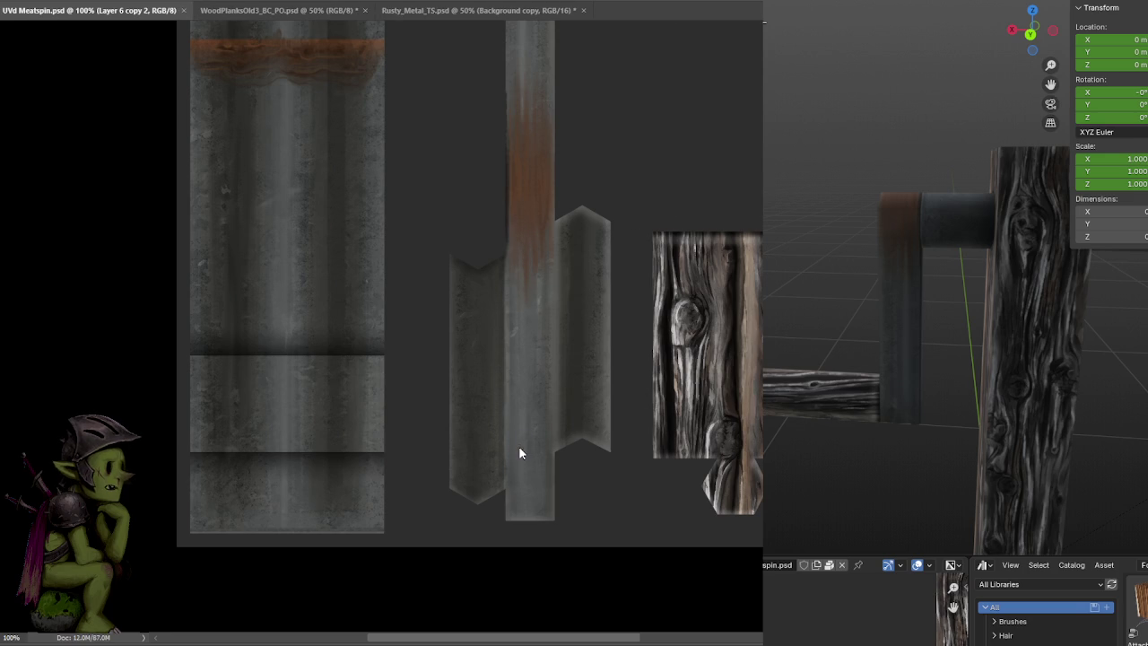
drag(513, 224, 525, 410)
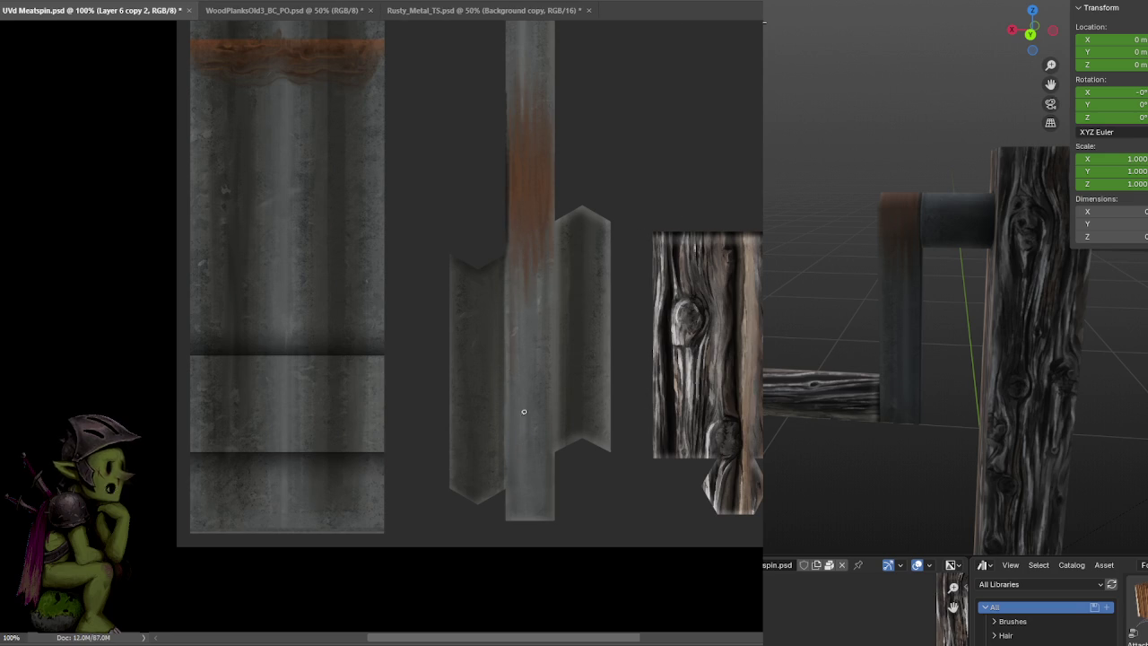
key(ctrl+s)
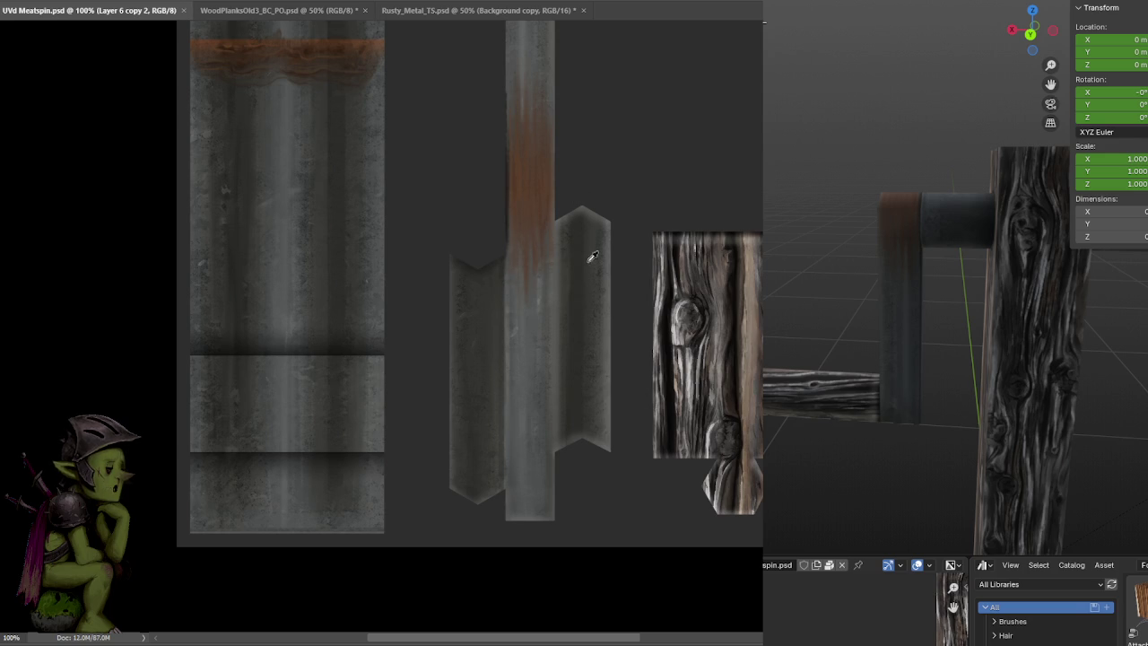
drag(506, 256, 506, 530)
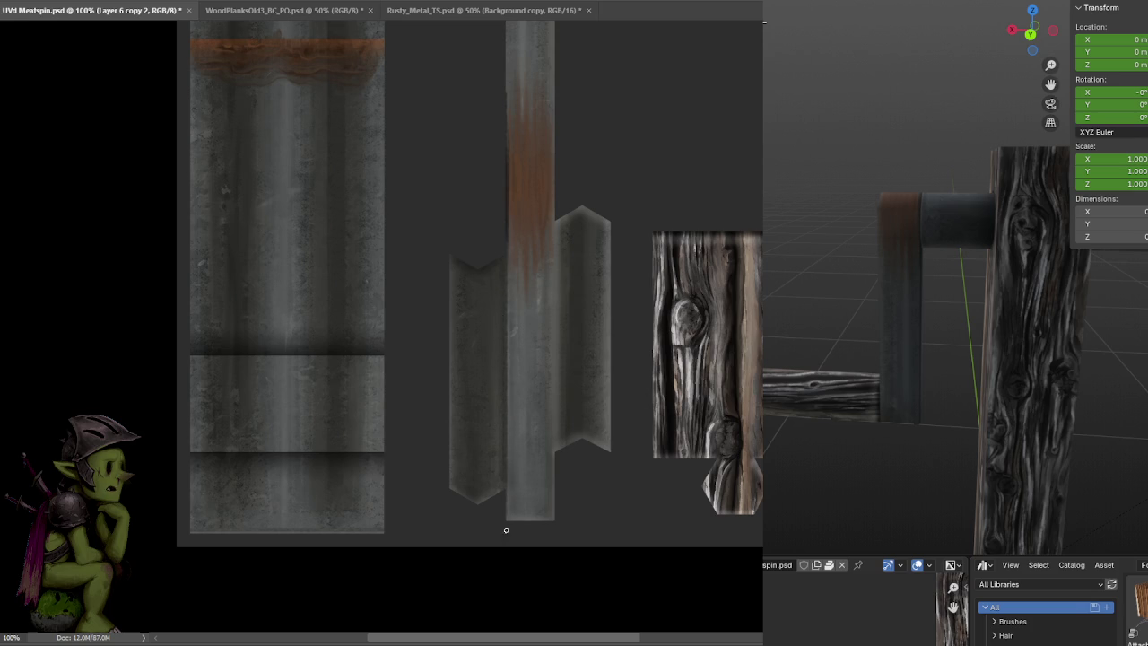
key(ctrl+s)
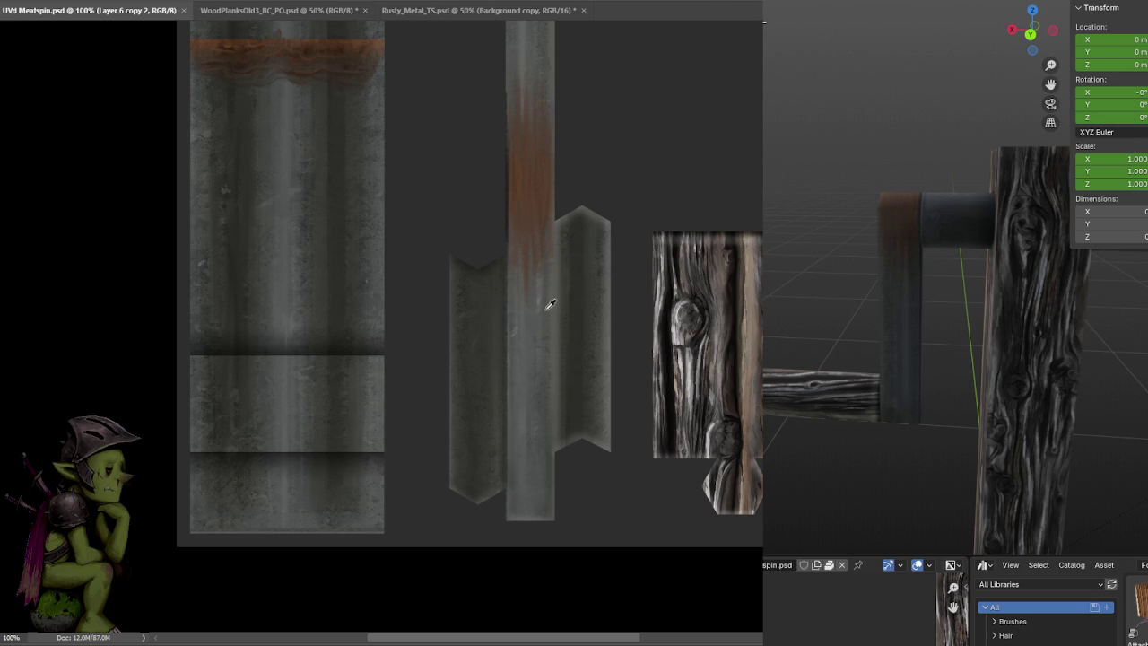
drag(510, 256, 508, 384)
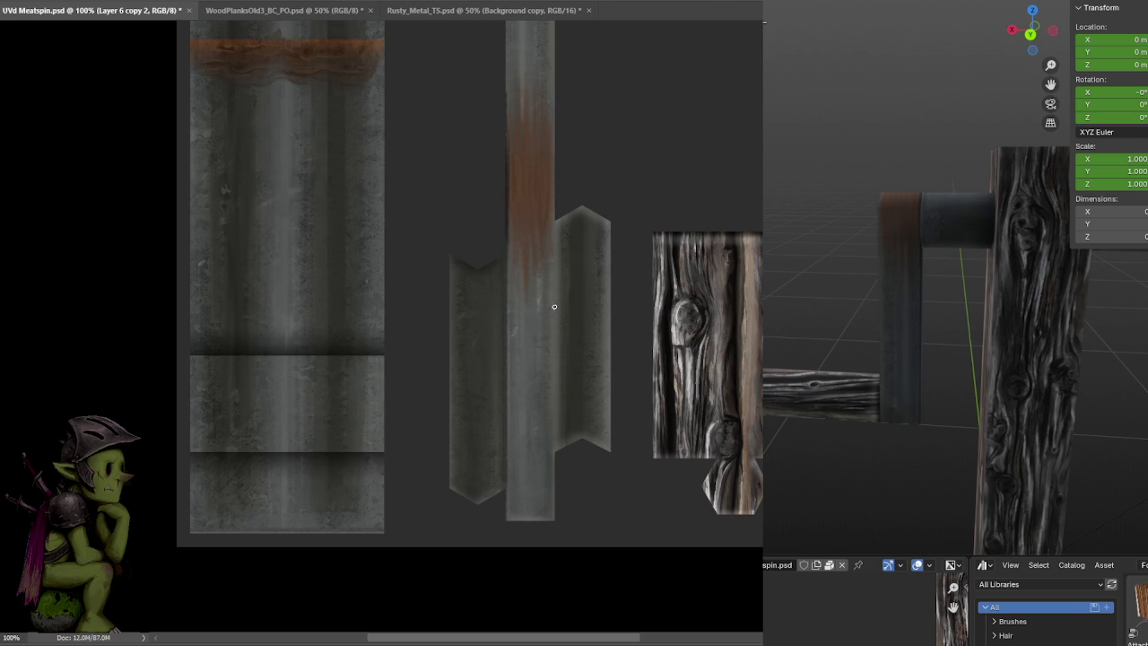
drag(560, 240, 558, 319)
key(ctrl+z)
Try light touch-ups on the rusty strip, undo them, save, and view the crank from above in Blender
drag(512, 102, 536, 186)
key(ctrl+z)
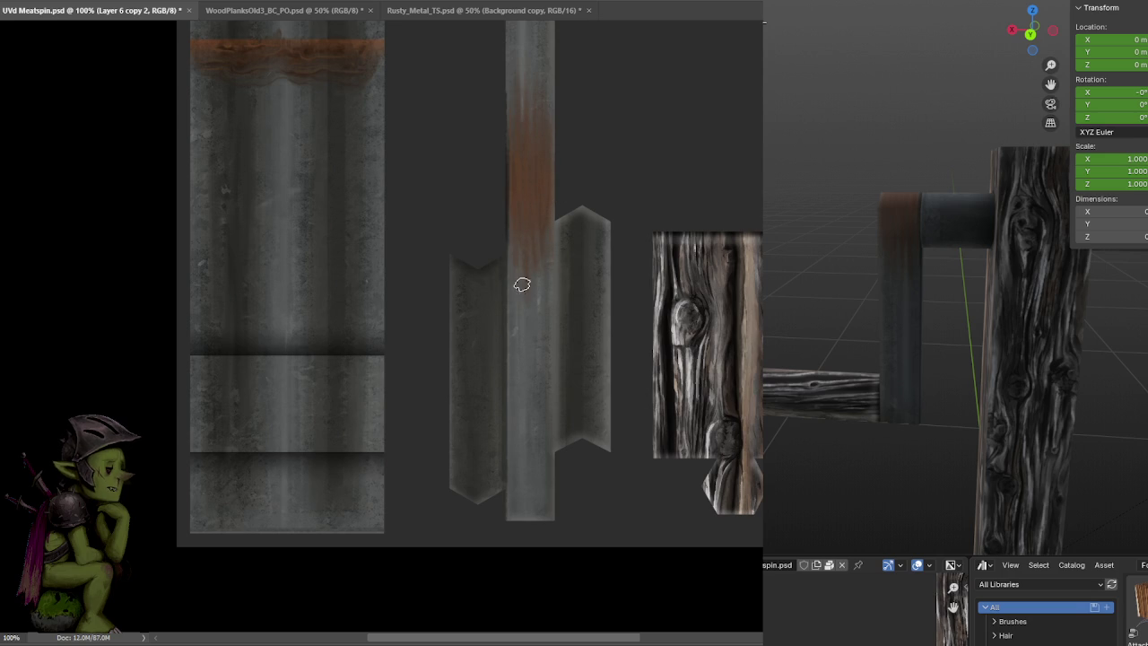
click(528, 190)
key(ctrl+z)
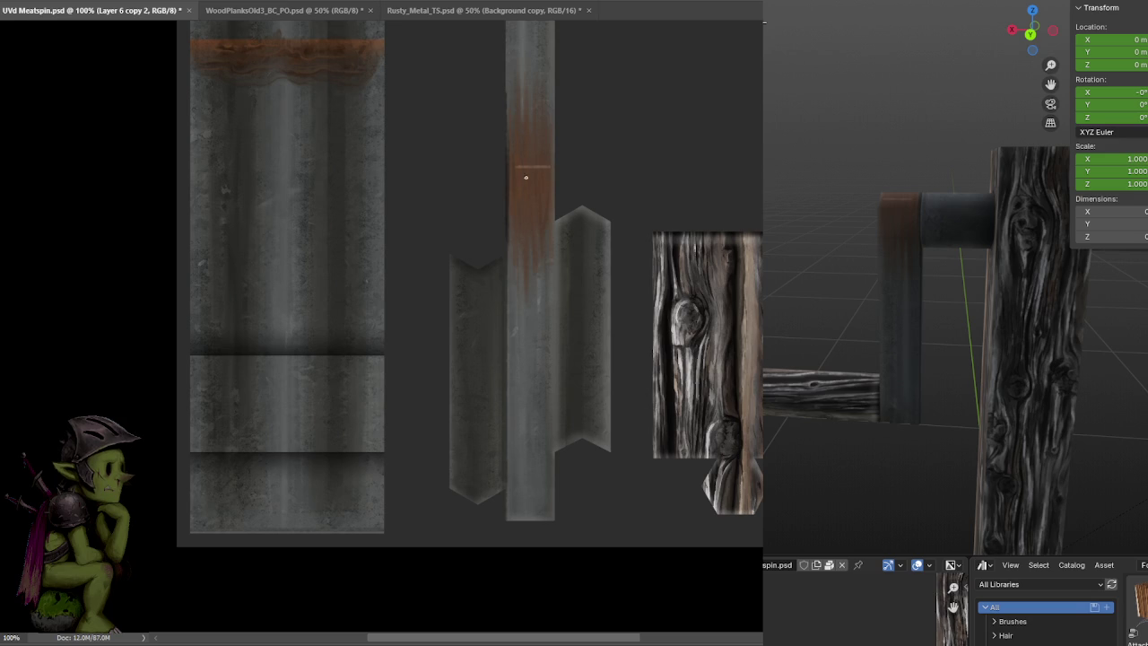
key(ctrl+s)
click(541, 189)
mouse_move(897, 180)
middle_down()
mouse_move(853, 237)
mouse_move(869, 305)
mouse_move(933, 310)
mouse_move(989, 281)
mouse_move(980, 288)
middle_up()
alt+scroll(584, 144, up, 1)
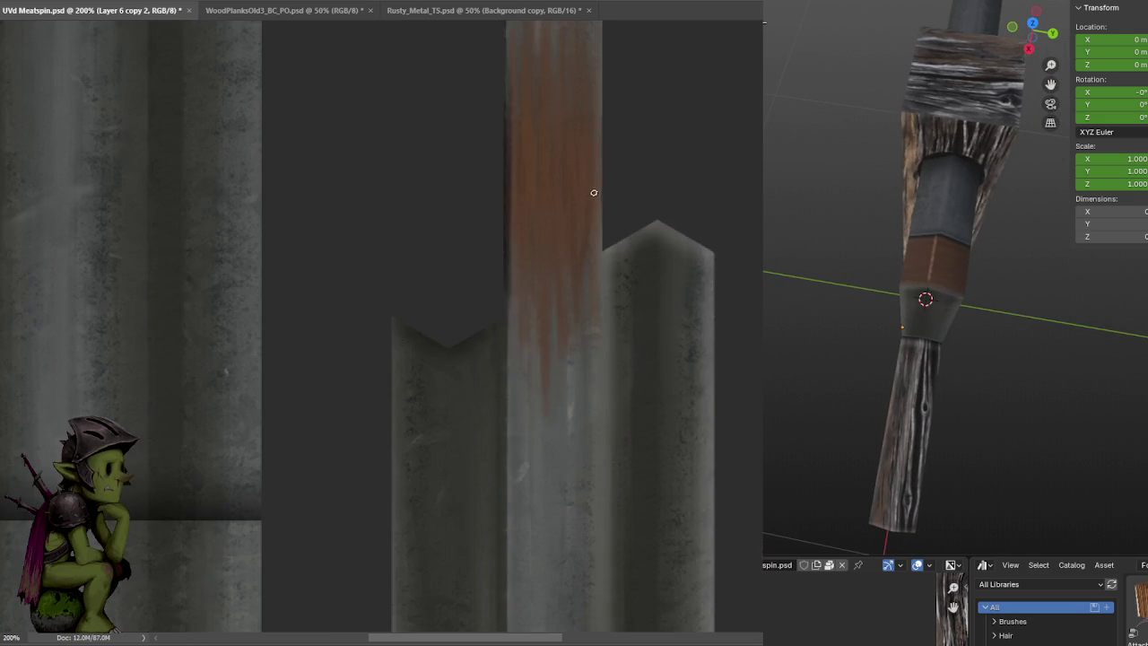
Paint a light horizontal line across the rust, smudge and extend it, and save
drag(594, 190, 522, 190)
key(ctrl+s)
click(563, 193)
drag(563, 193, 520, 191)
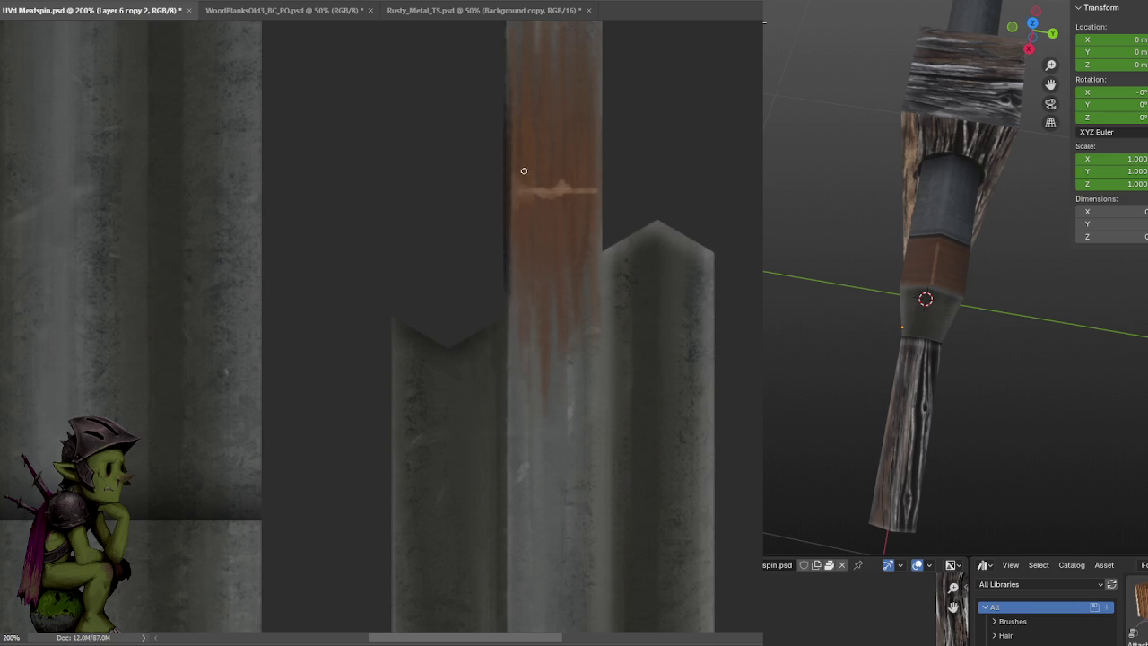
alt+click(543, 188)
drag(572, 192, 587, 190)
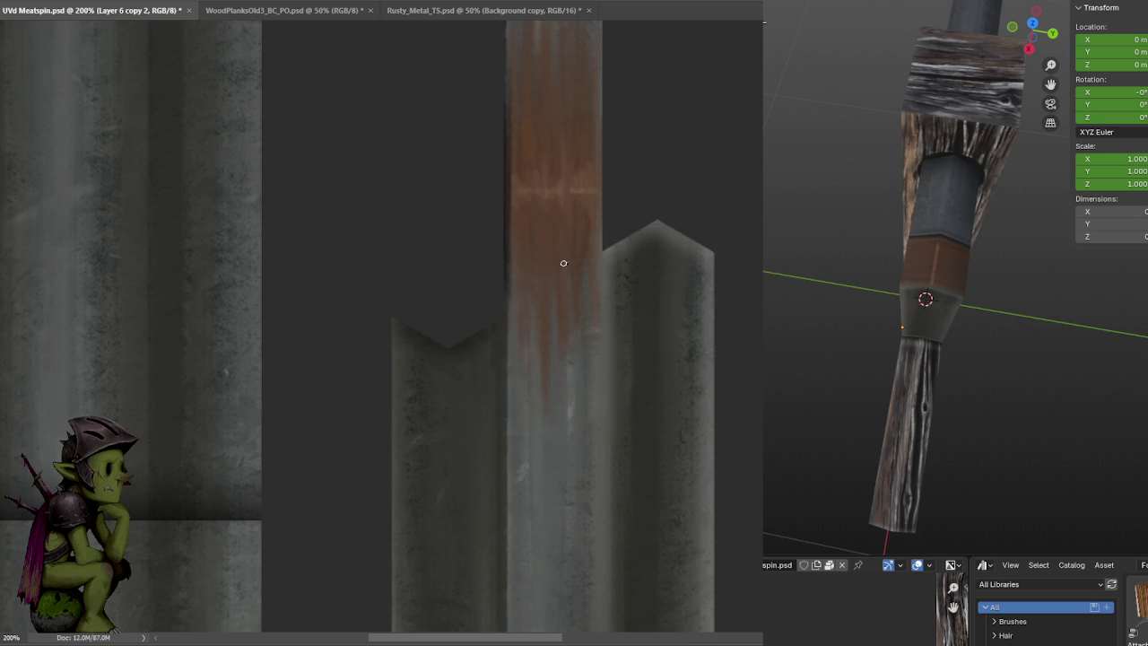
key(ctrl+s)
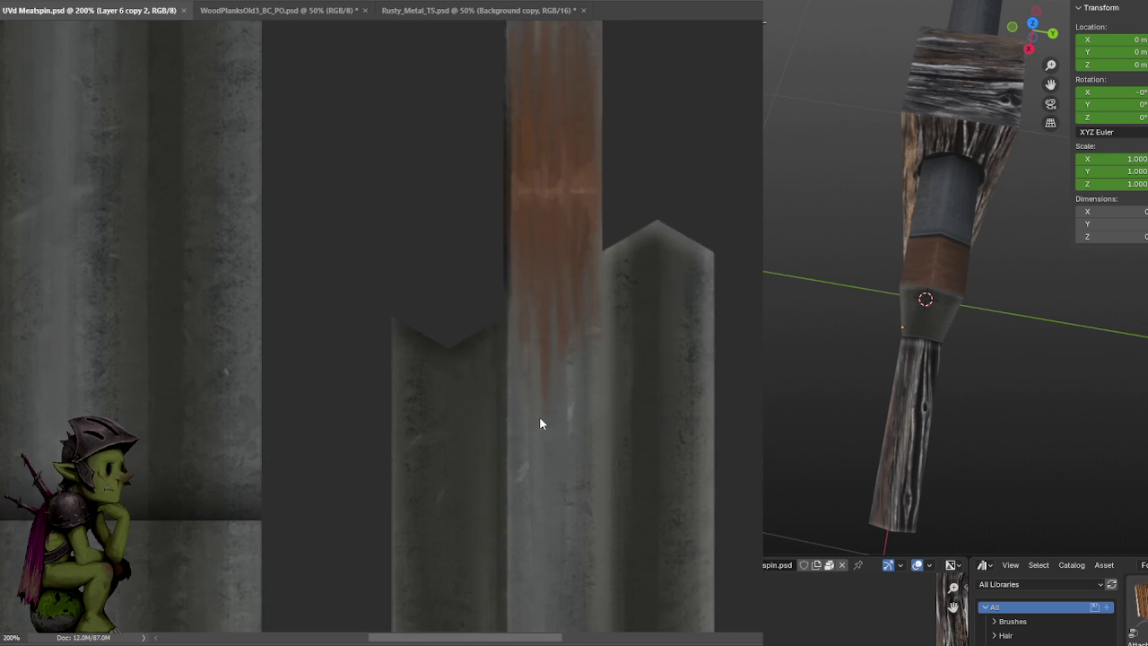
drag(559, 194, 560, 223)
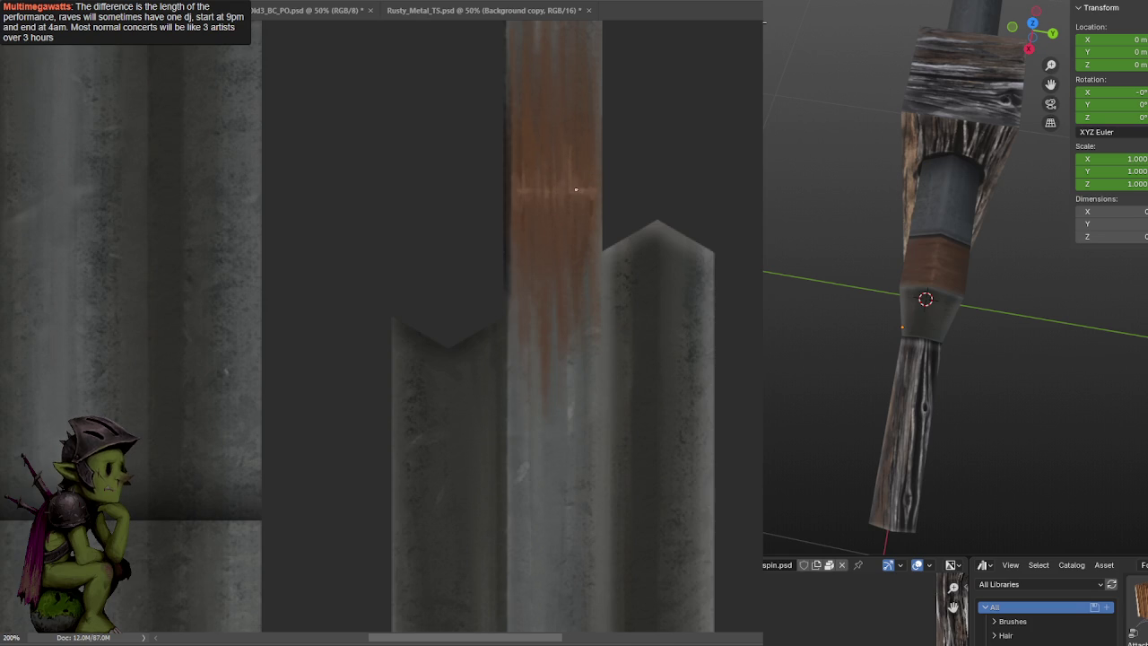
key(ctrl+Tab)
key(ctrl+shift+Tab)
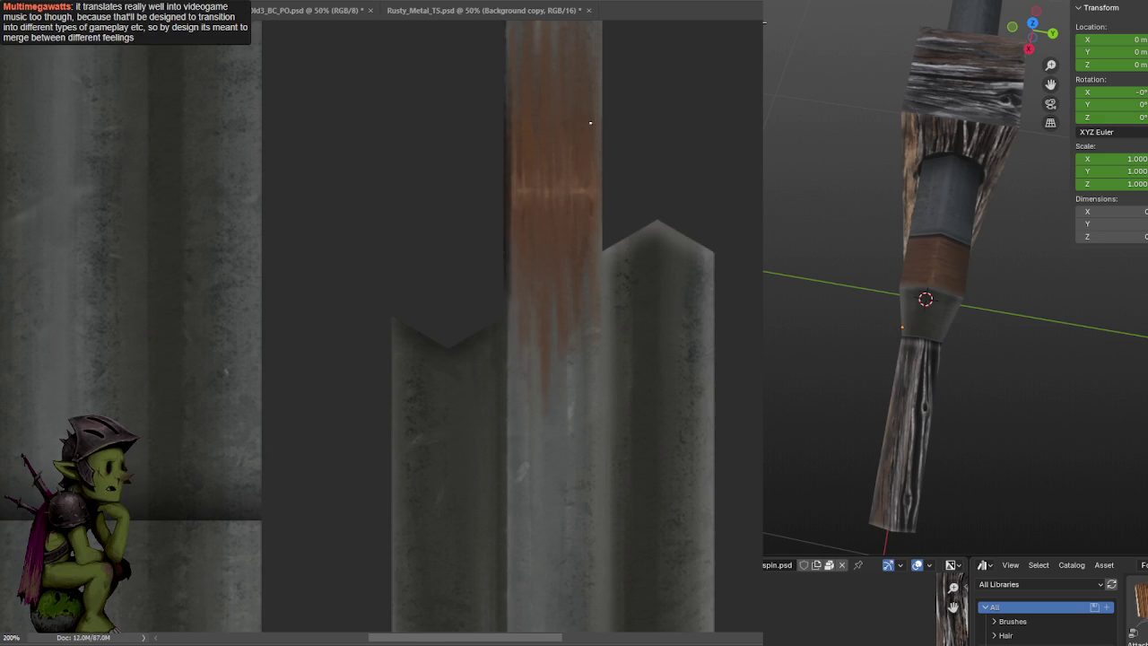
click(641, 102)
key(ctrl+minus)
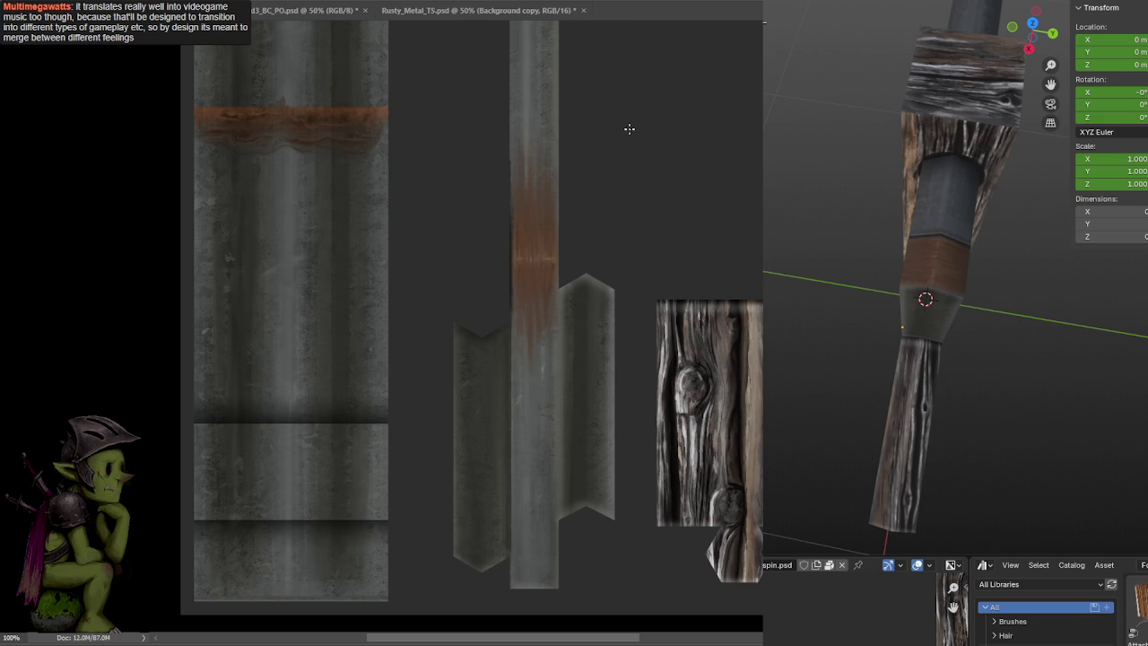
key(ctrl+minus)
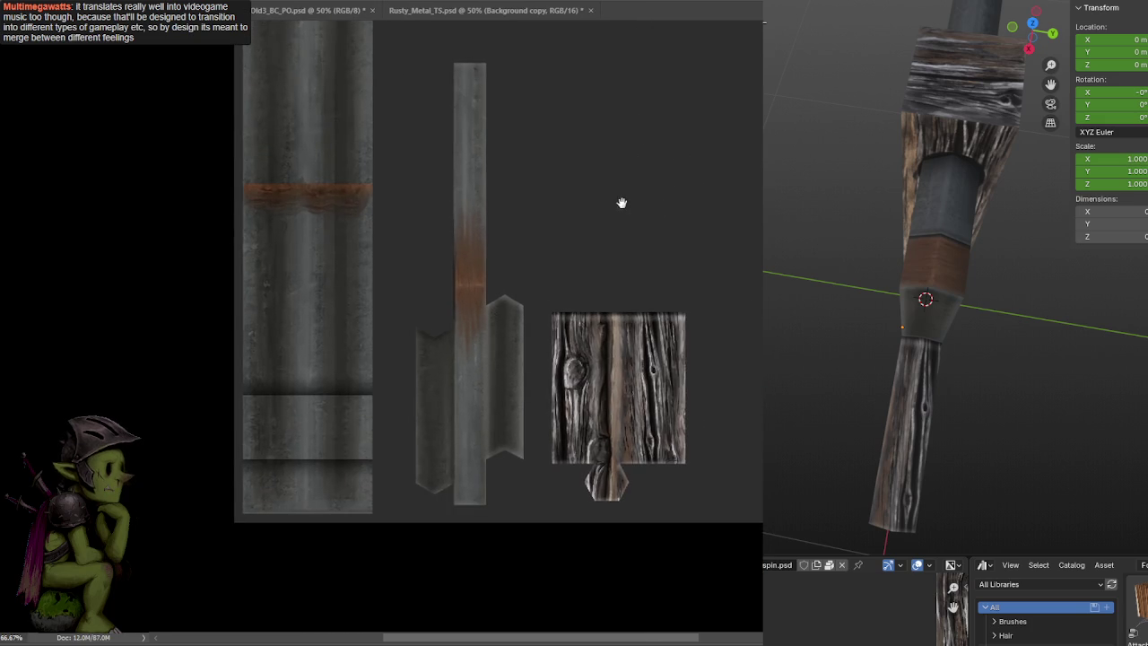
key(ctrl+plus)
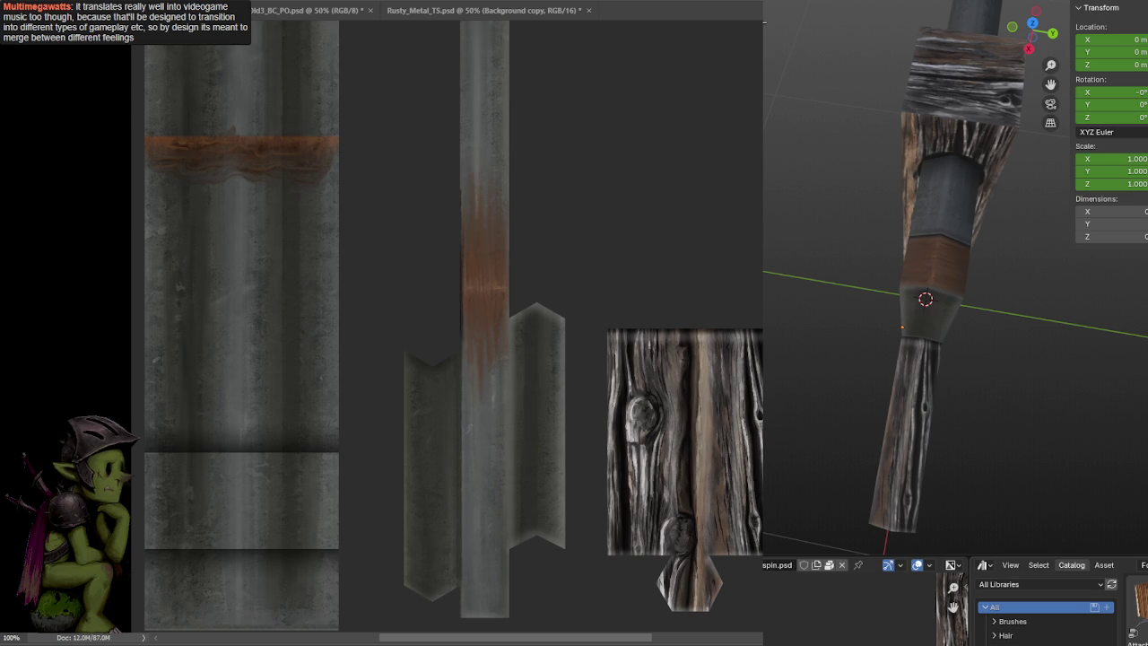
alt+scroll(628, 170, down, 1)
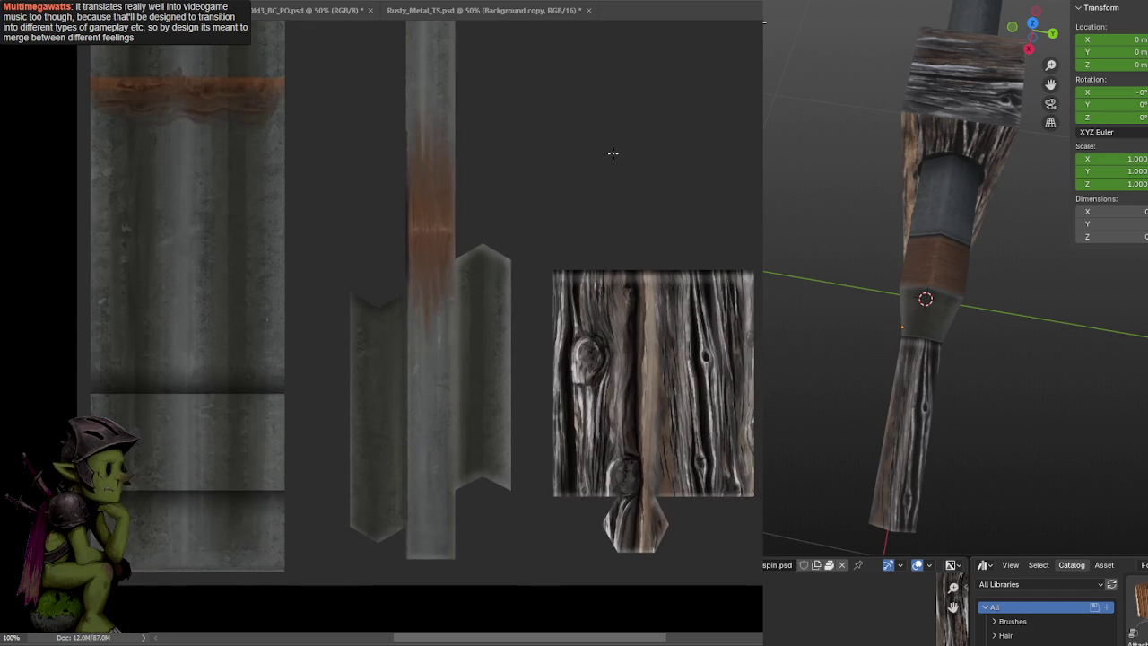
key(ctrl+plus)
middle_drag(987, 269, 1110, 223)
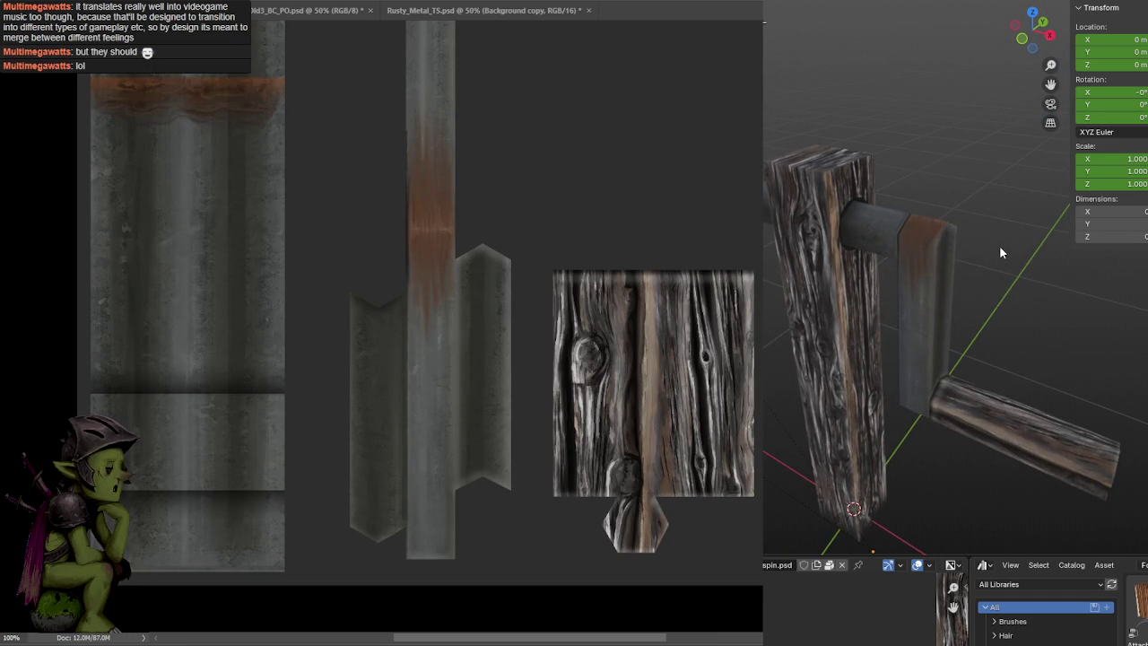
Zoom the Blender preview in on the rusty bracket where it meets the wooden post
scroll(999, 245, up, 2)
scroll(1015, 235, up, 2)
scroll(972, 272, up, 2)
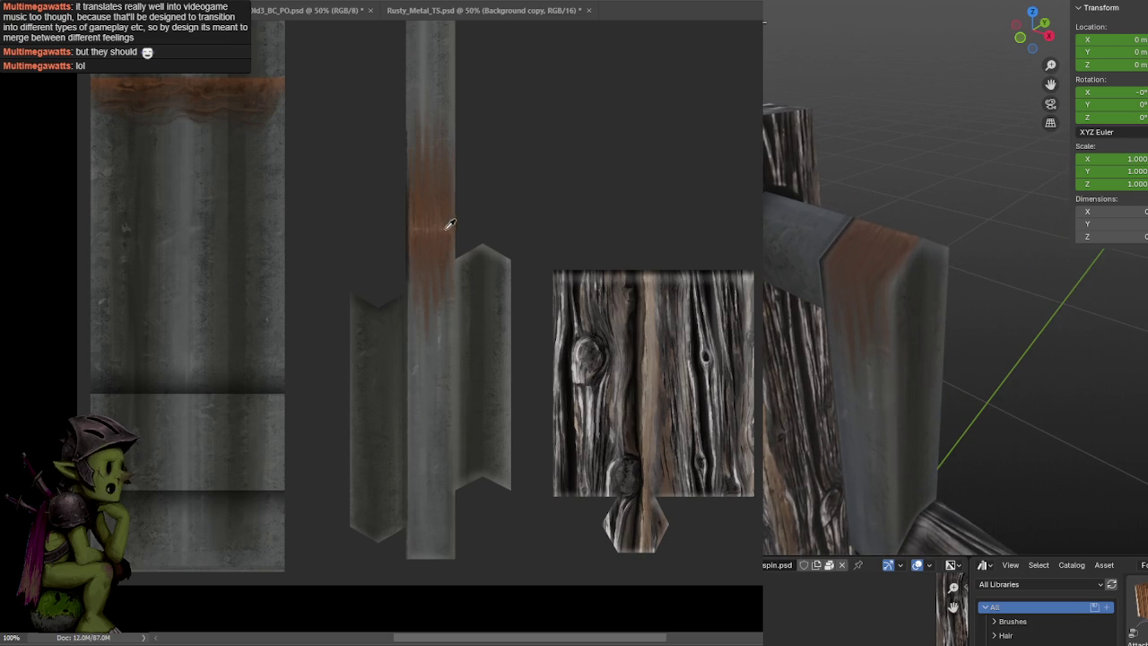
alt+scroll(477, 243, up, 1)
alt+scroll(505, 180, up, 1)
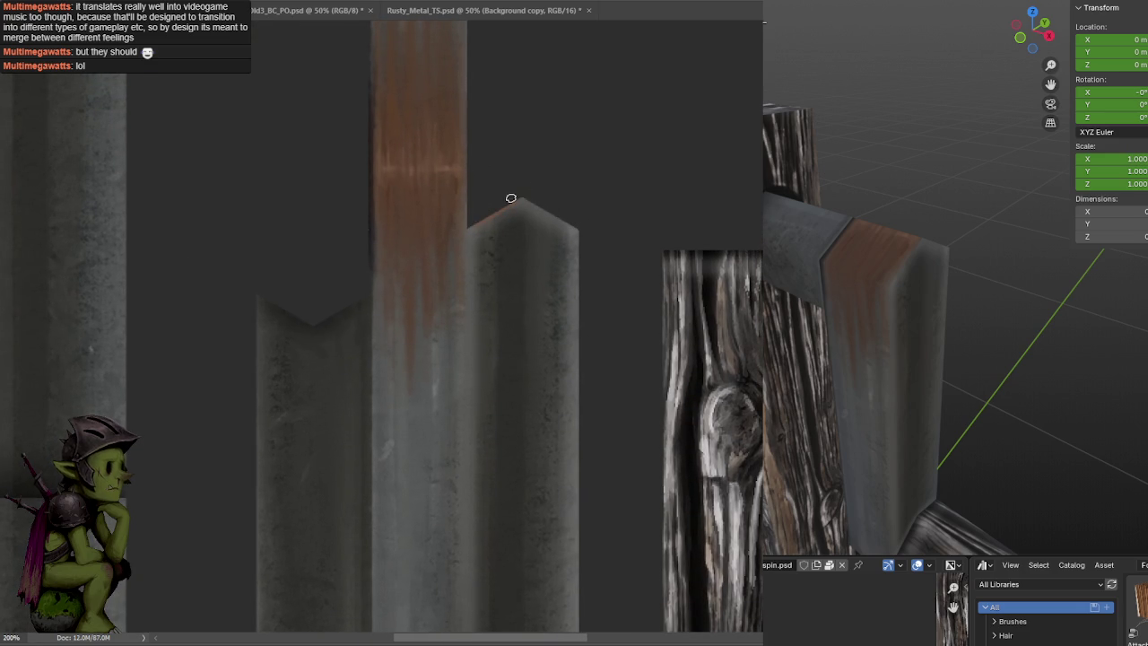
Paint rust along both slopes of the metal peak and darken the strip's right edge
drag(528, 189, 576, 225)
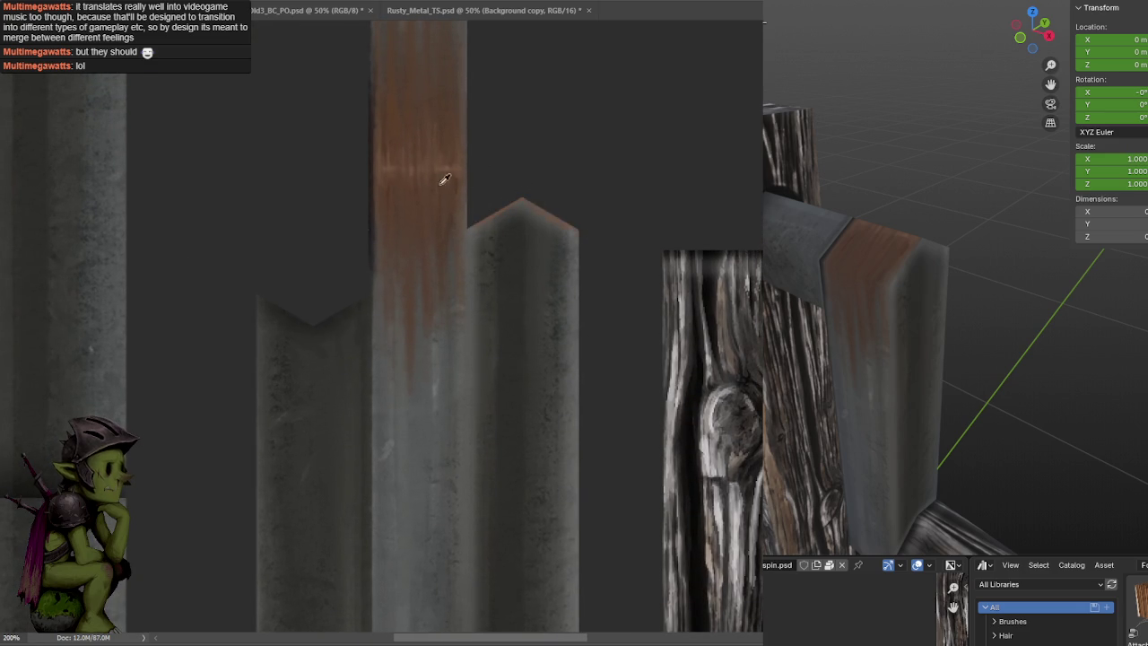
drag(470, 231, 505, 213)
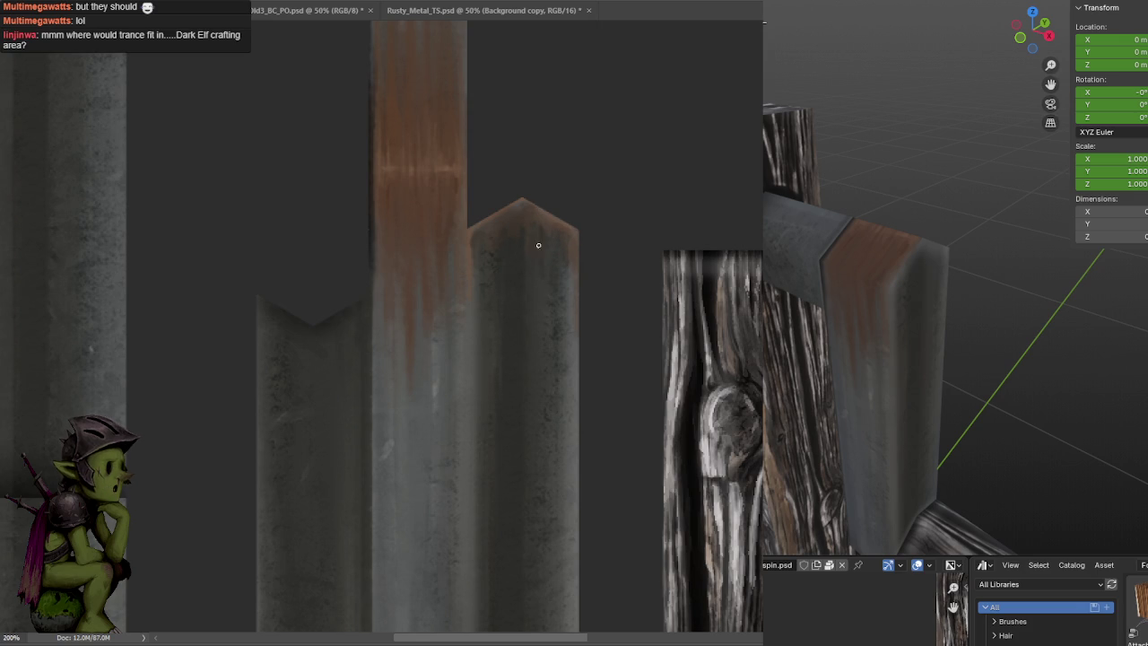
drag(557, 231, 585, 196)
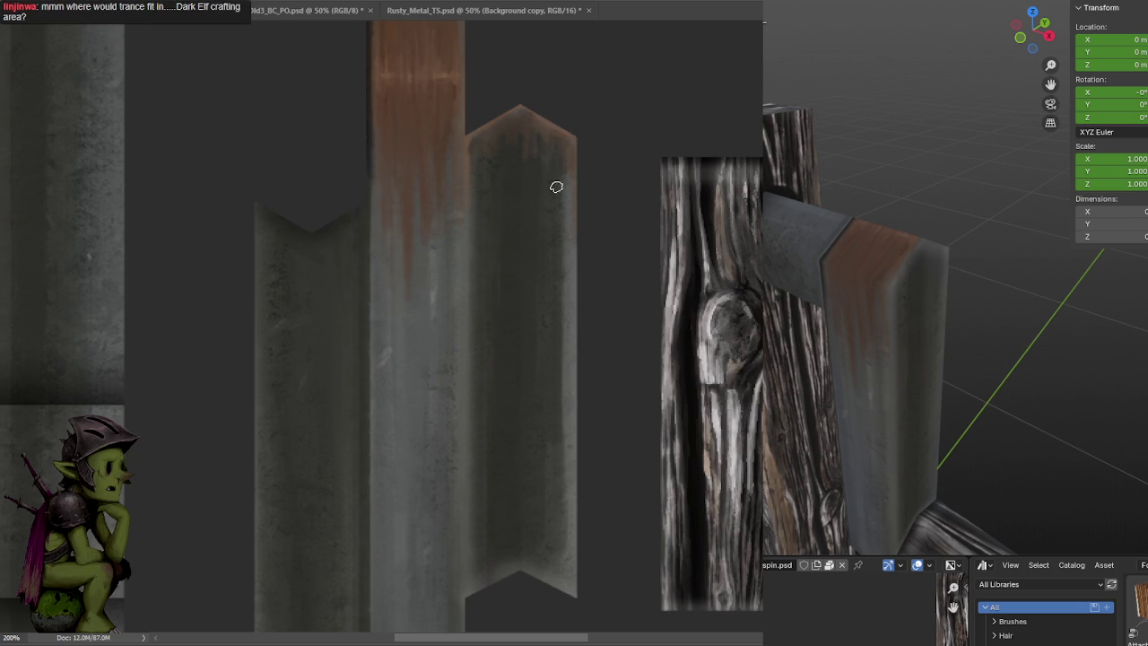
drag(562, 179, 558, 509)
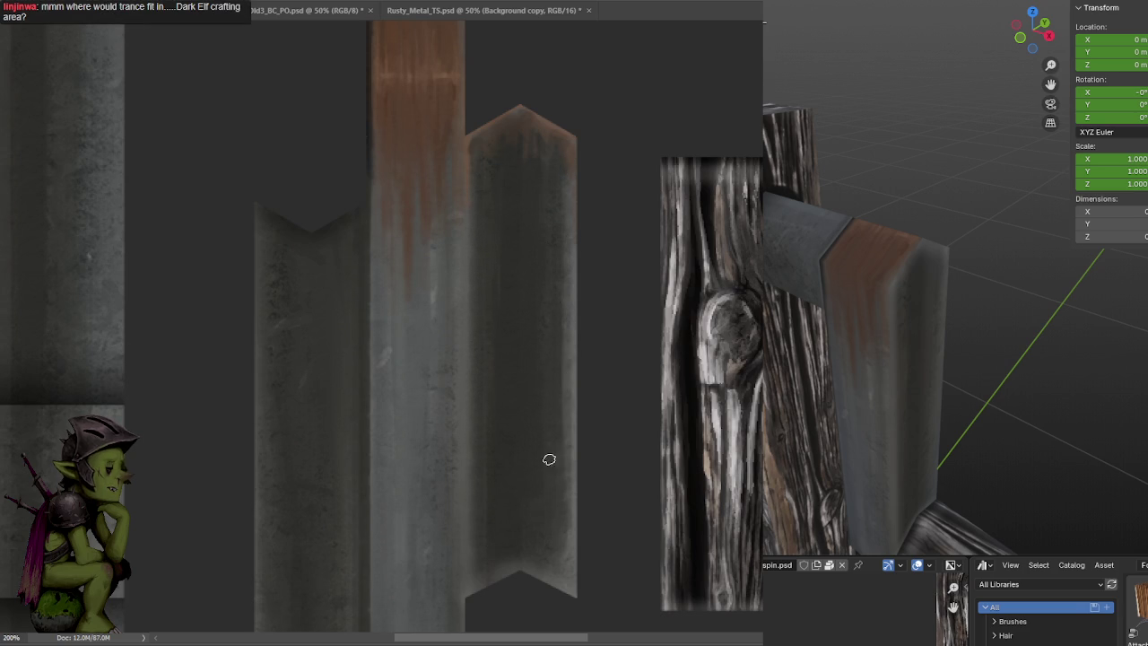
key(ctrl+minus)
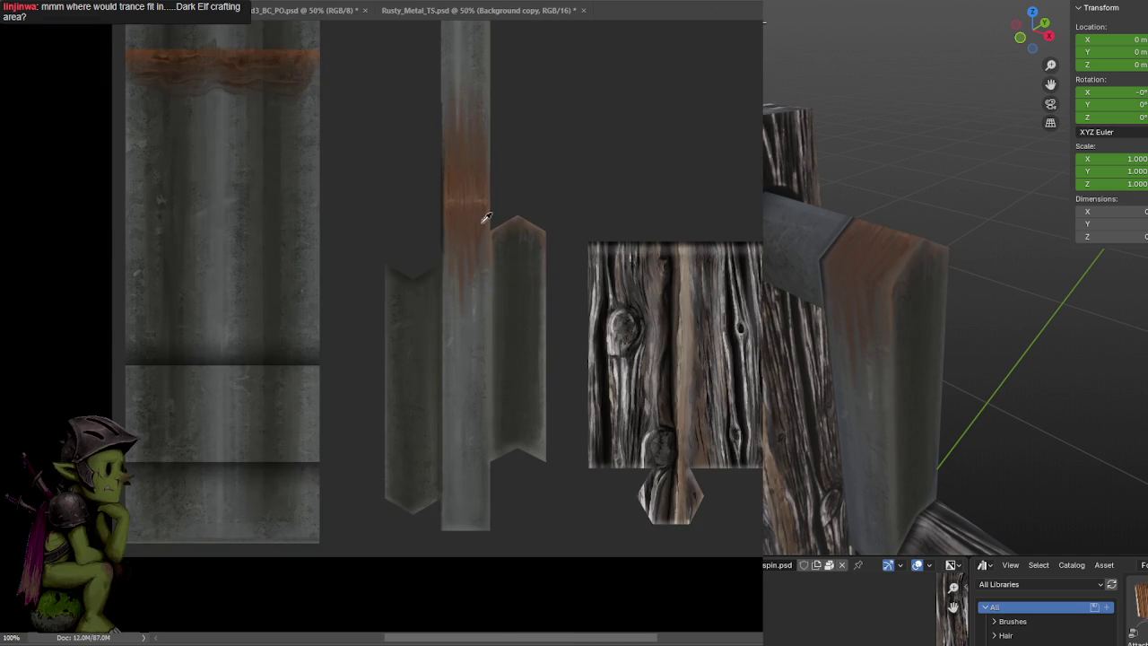
key(ctrl+plus)
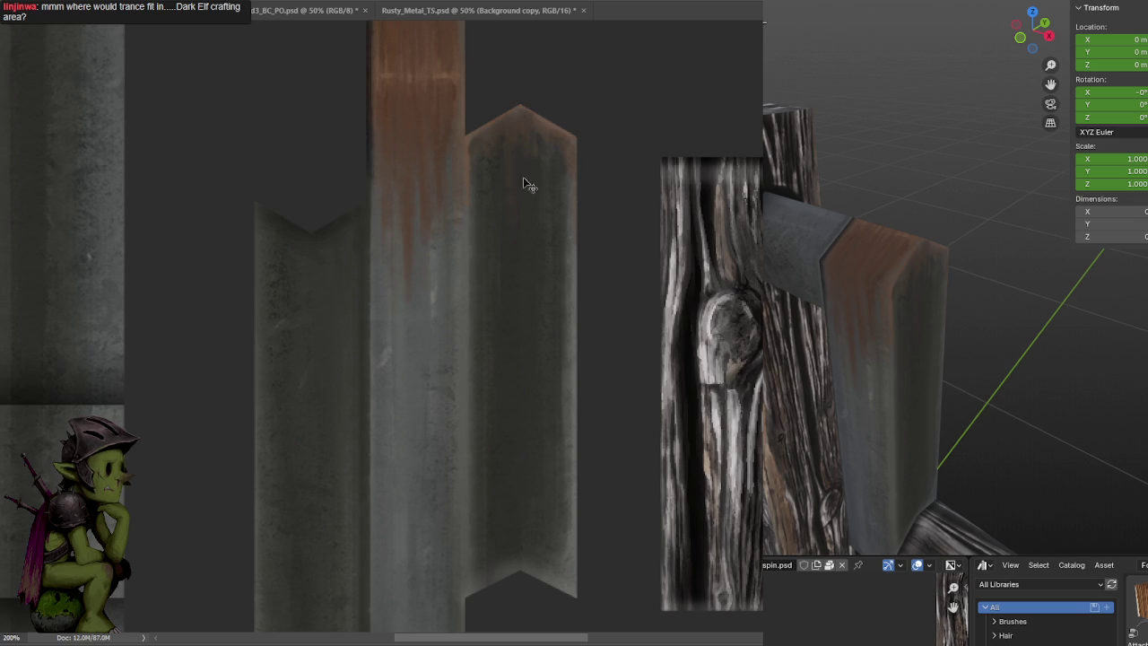
Dab a dark nail hole onto the metal strip
click(526, 169)
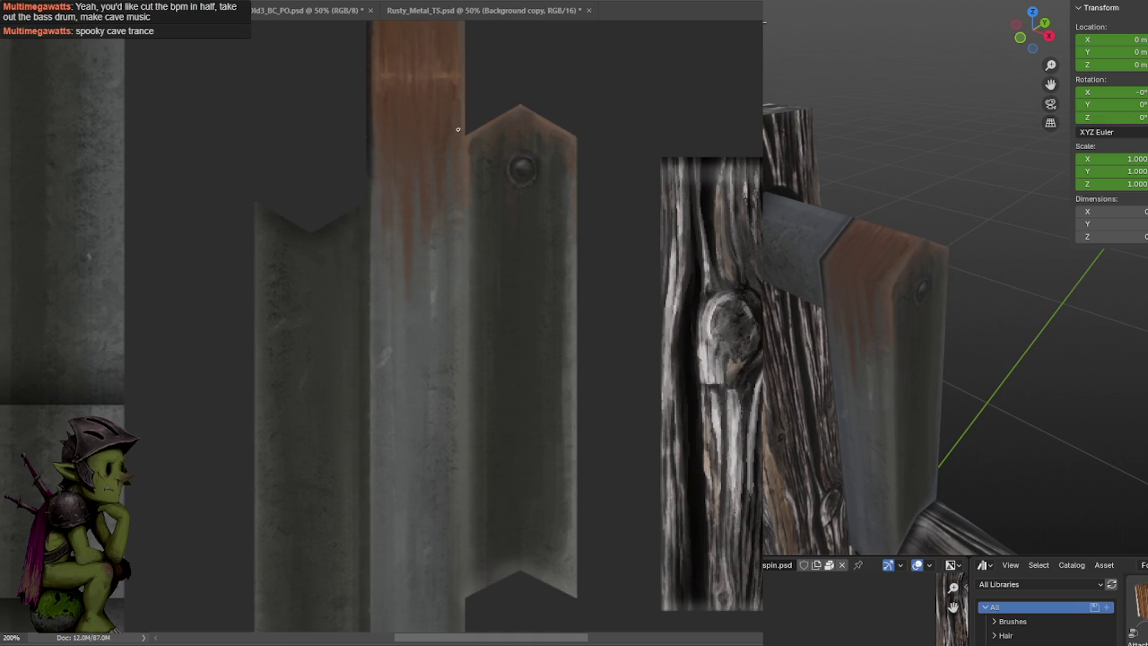
scroll(444, 189, up, 4)
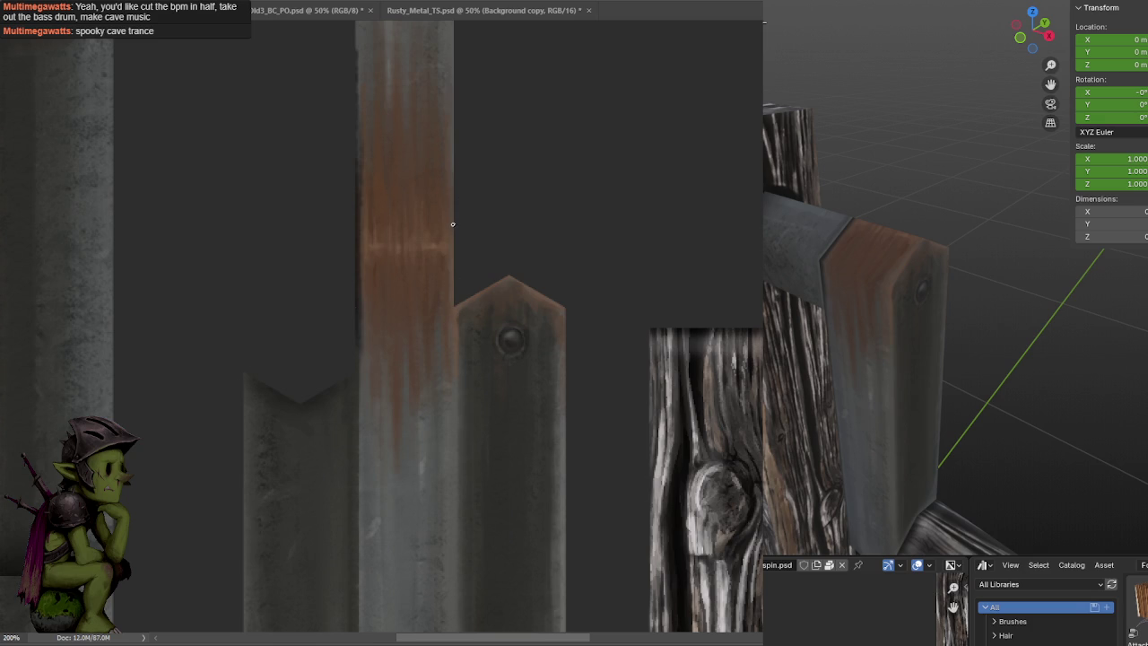
scroll(468, 292, down, 2)
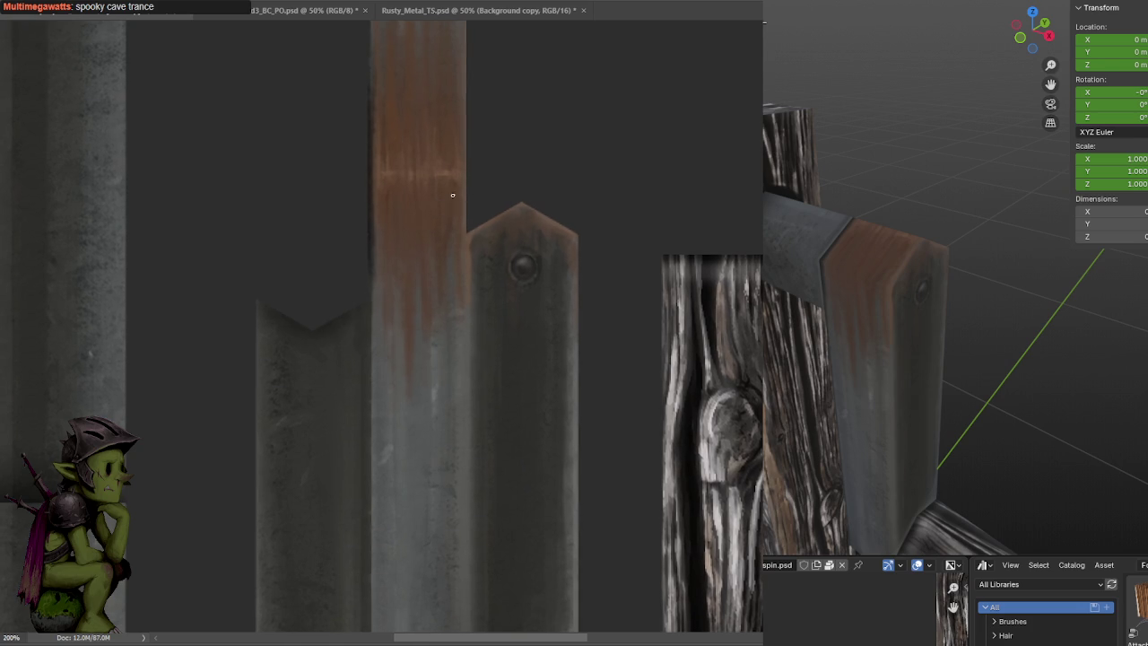
alt+scroll(467, 194, down, 2)
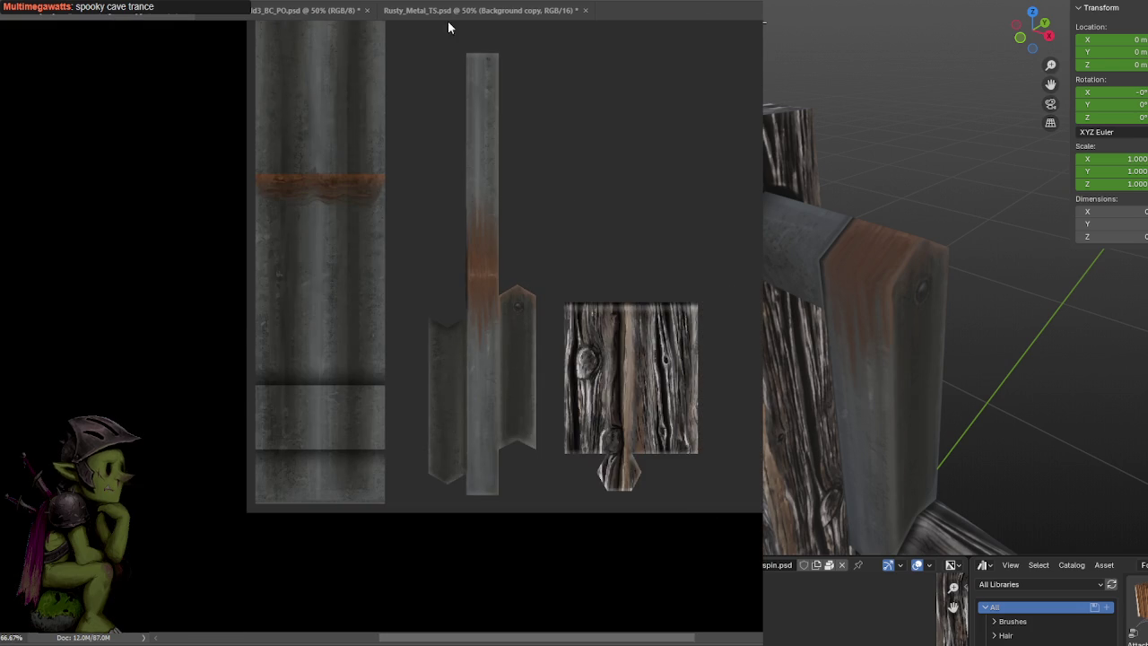
key(Home)
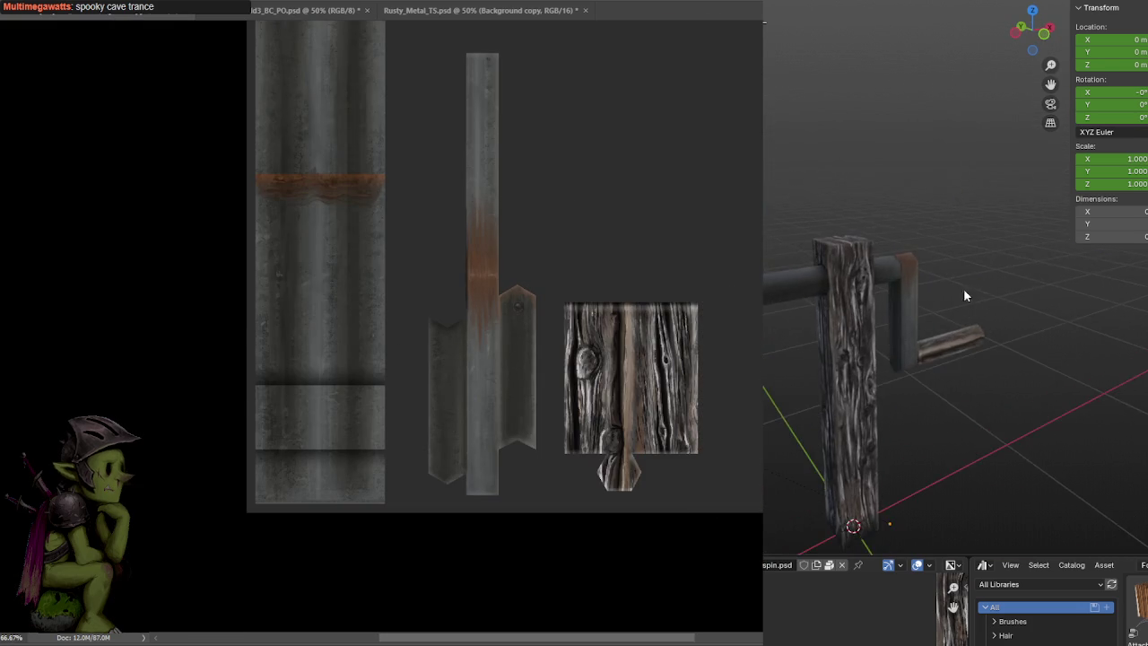
middle_drag(964, 292, 915, 279)
scroll(915, 279, up, 4)
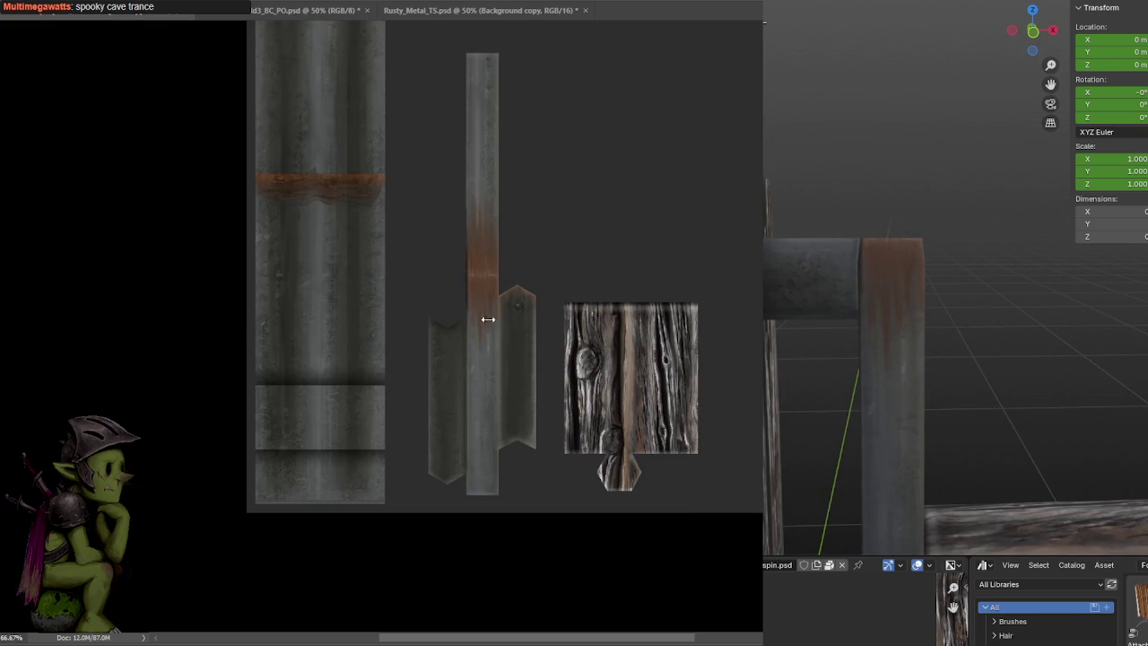
alt+scroll(487, 317, up, 2)
drag(455, 290, 522, 274)
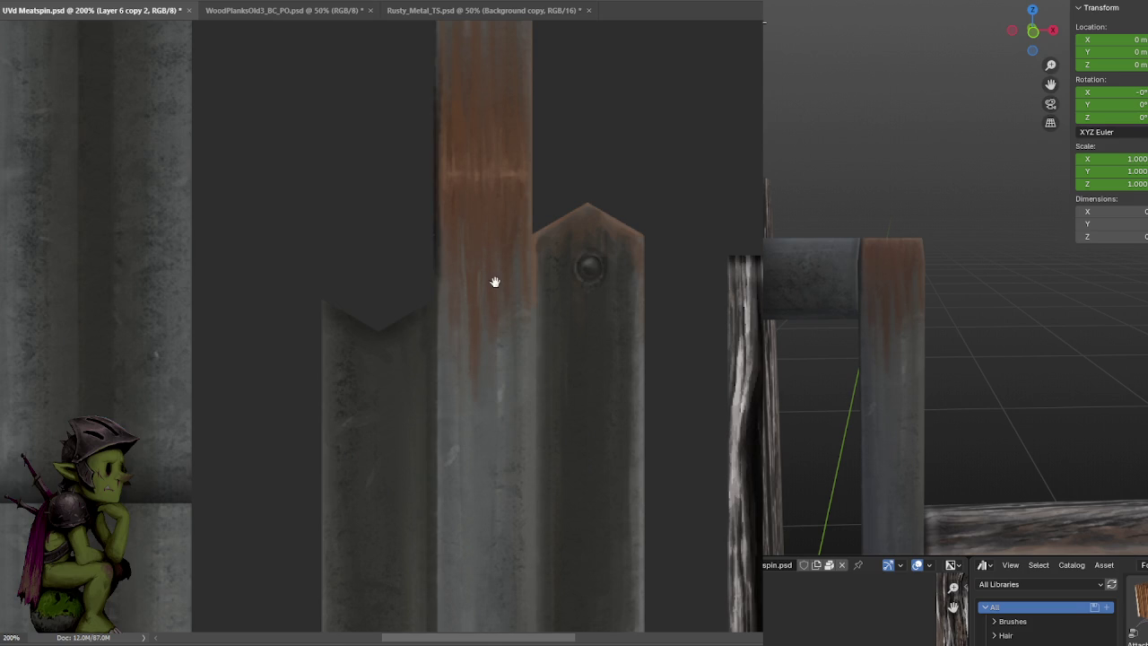
Save the UV texture file
scroll(492, 282, left, 1)
alt+scroll(541, 297, down, 1)
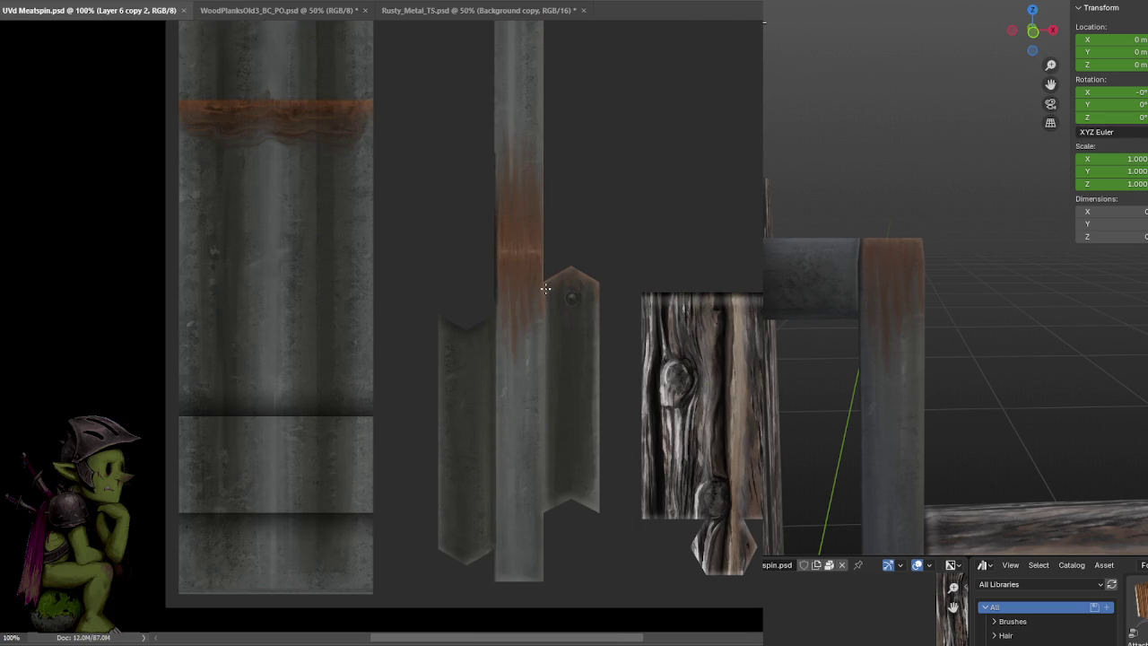
alt+scroll(516, 251, up, 1)
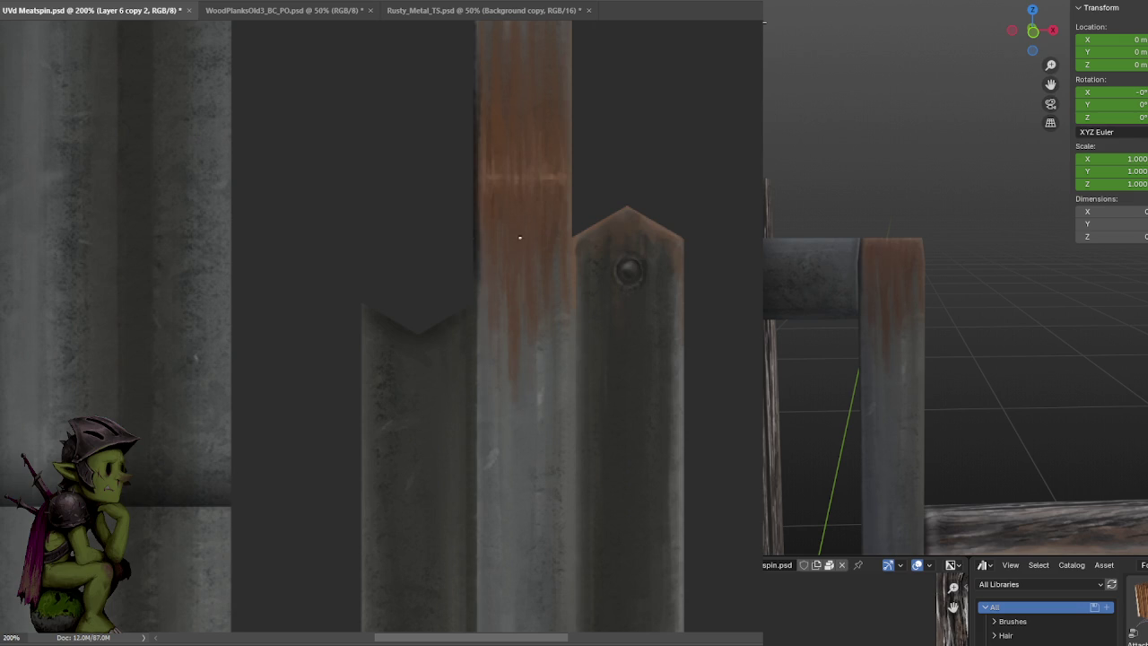
key(ctrl+s)
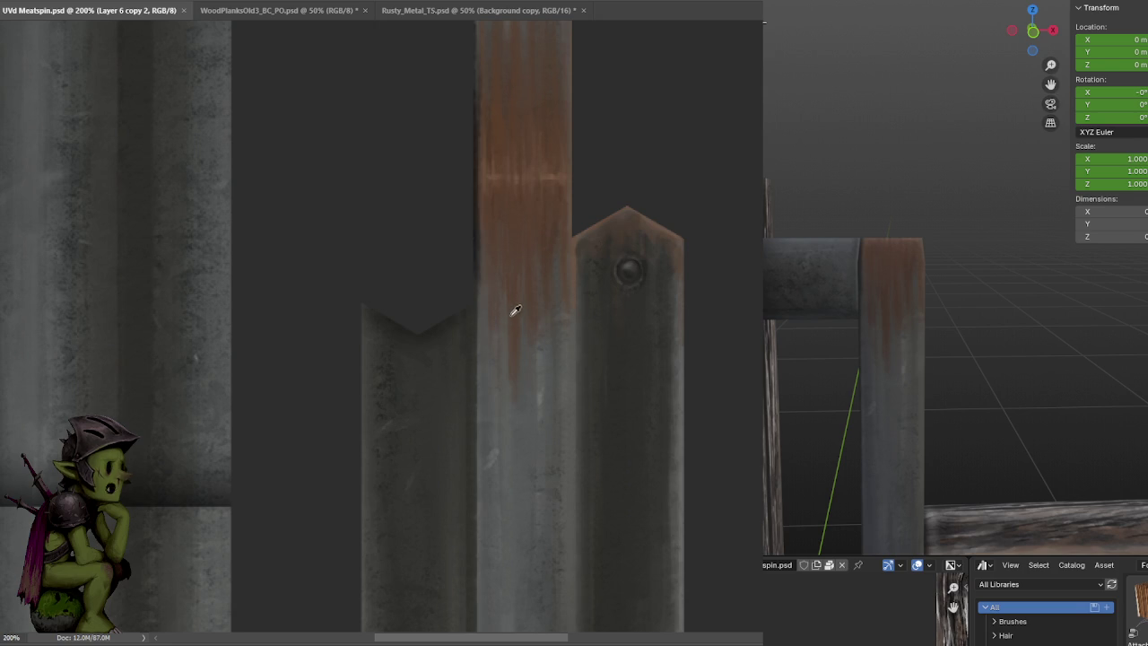
Paint extra rust streaks down the metal strip and review its upper and lower parts
drag(520, 296, 525, 358)
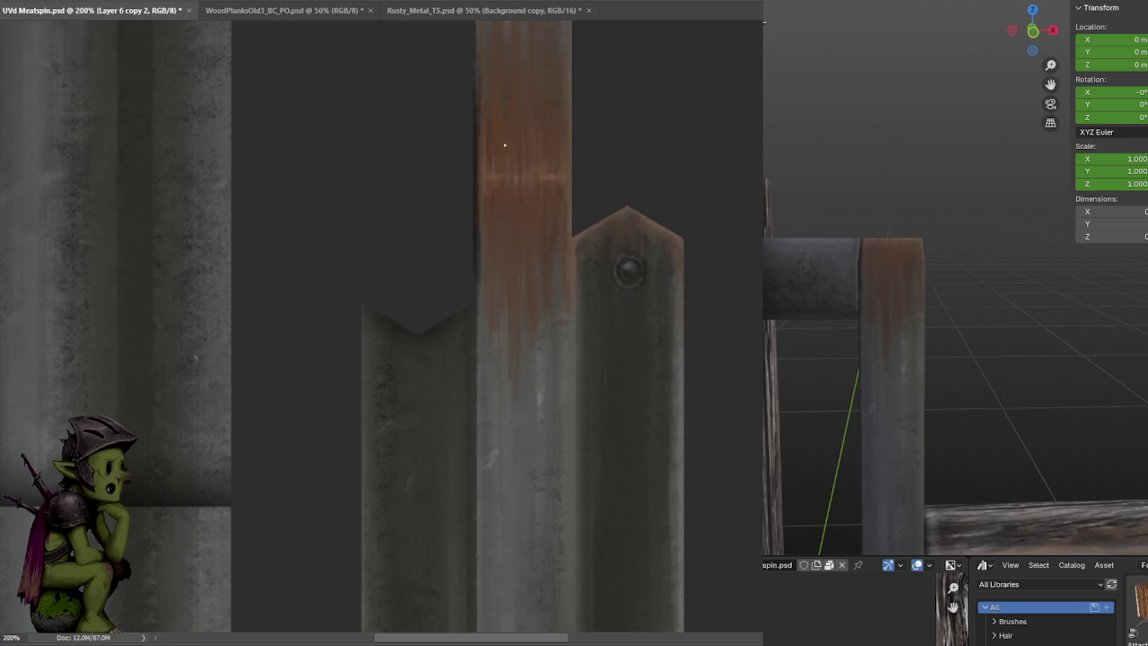
drag(543, 123, 494, 281)
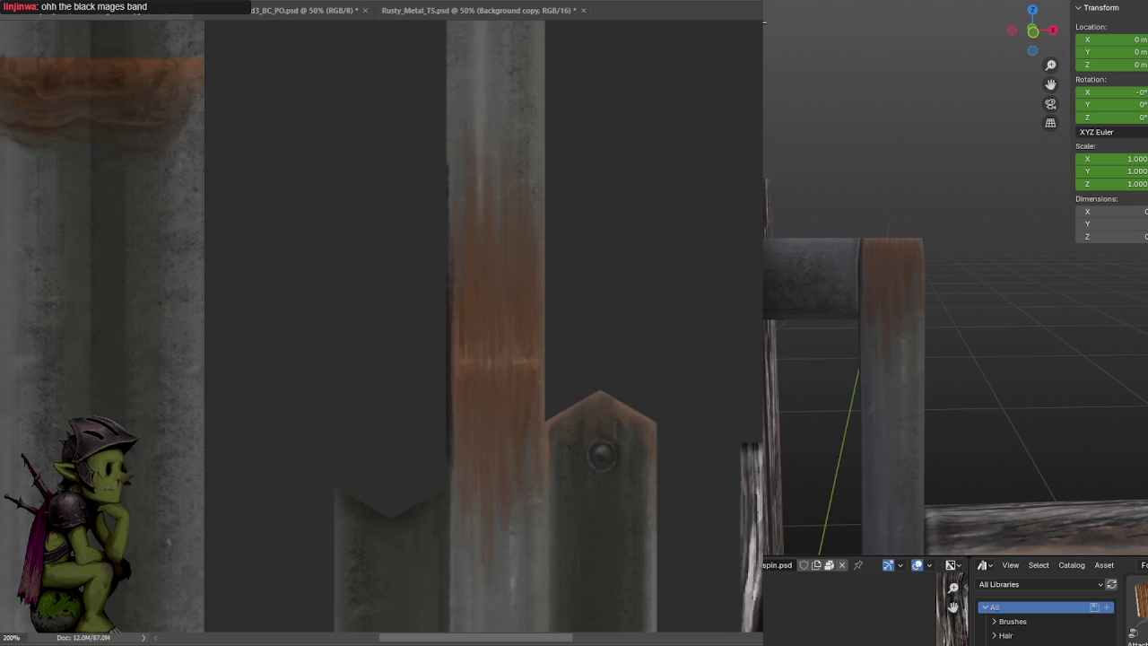
drag(529, 396, 536, 287)
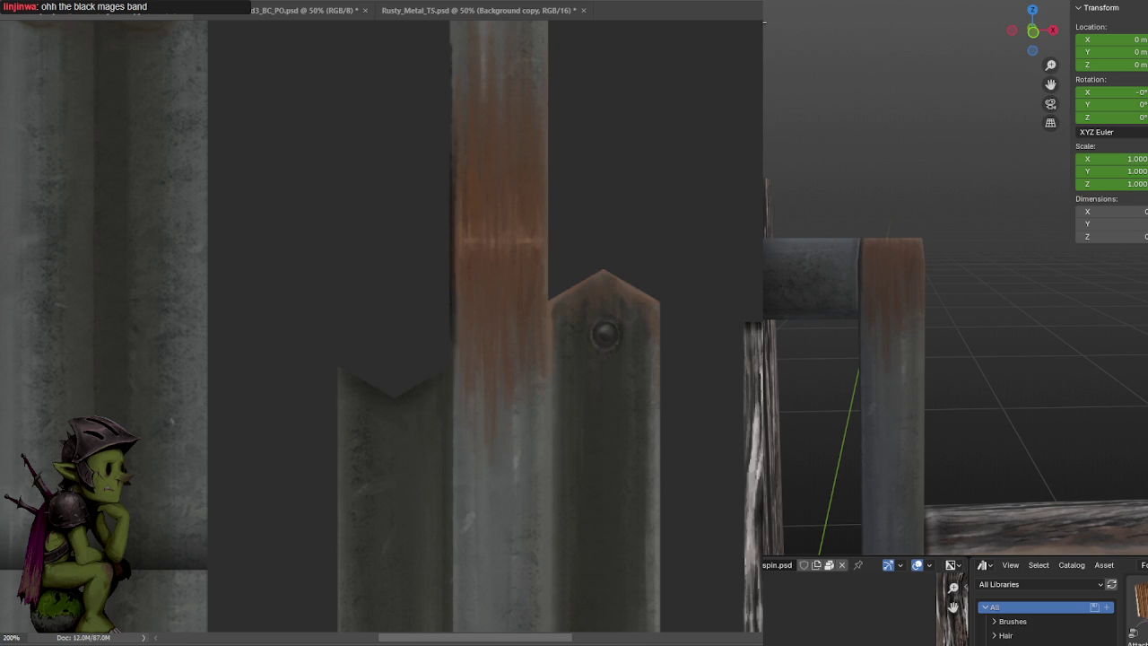
key(ctrl+minus)
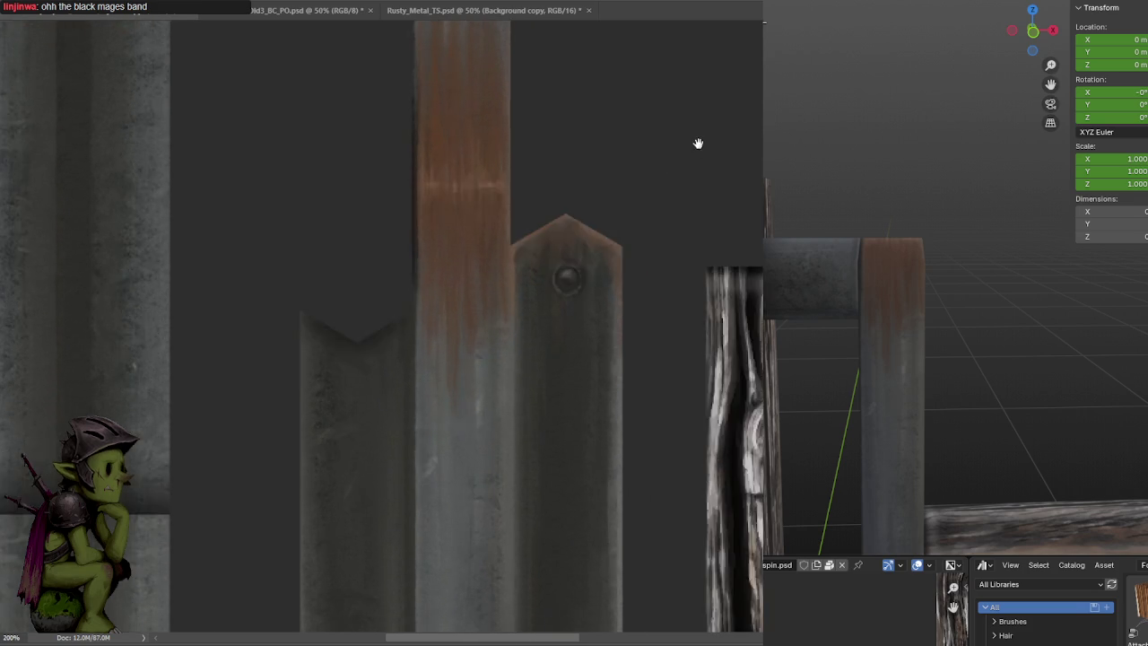
key(ctrl+s)
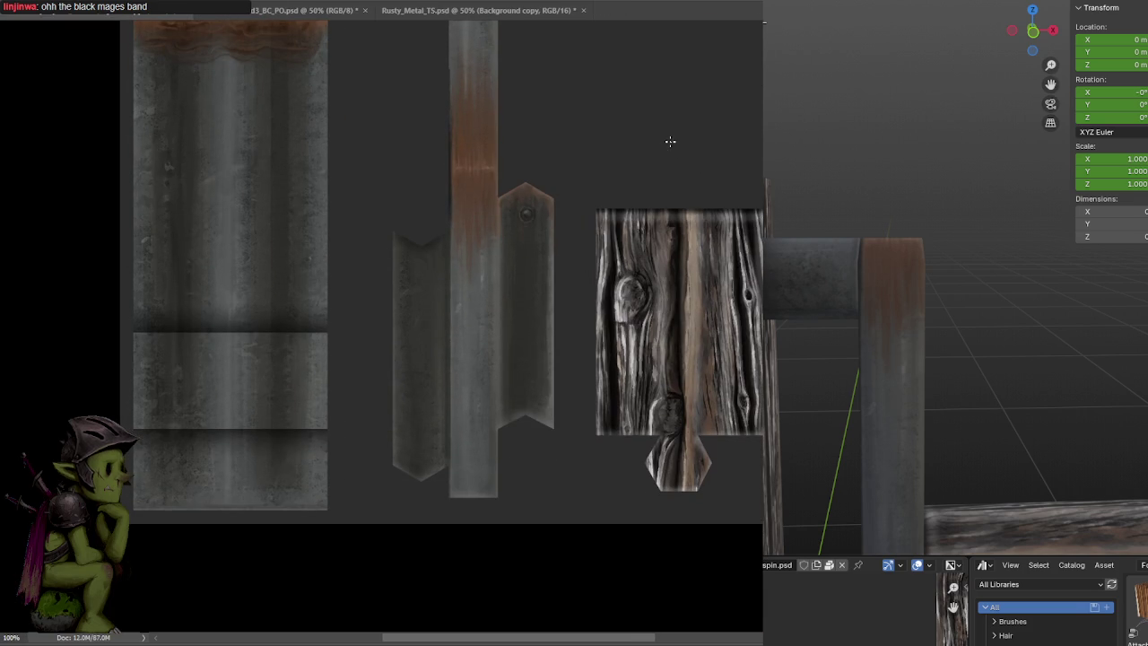
mouse_move(866, 356)
middle_down()
mouse_move(986, 347)
mouse_move(922, 362)
middle_up()
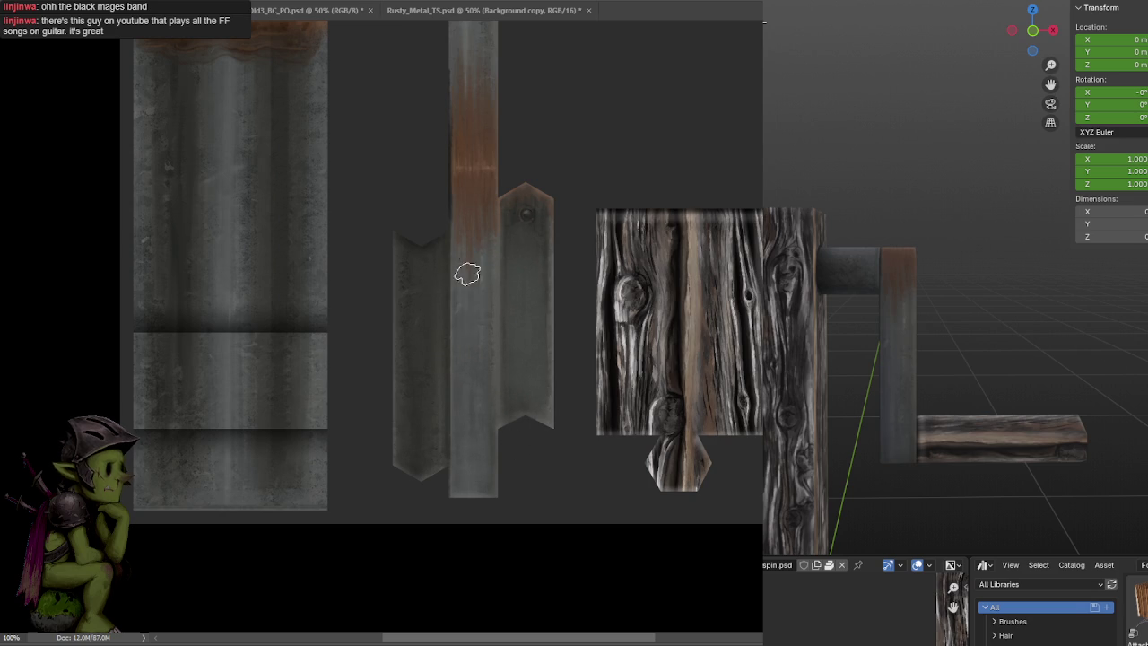
scroll(525, 141, up, 5)
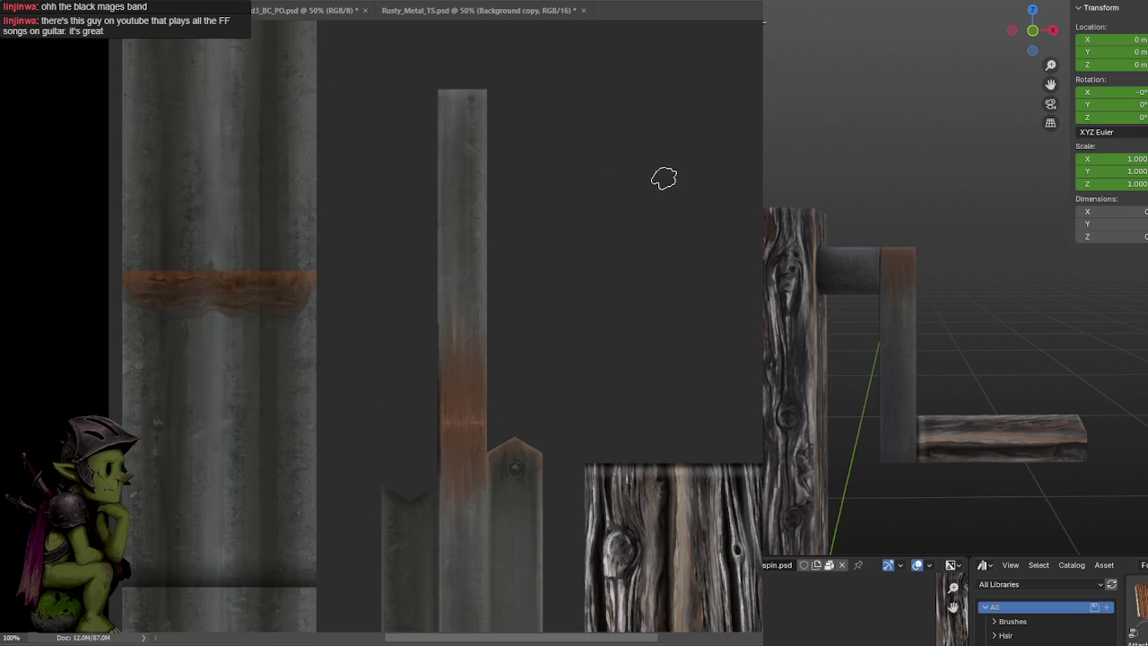
key(ctrl+v)
ctrl+drag(608, 120, 354, 120)
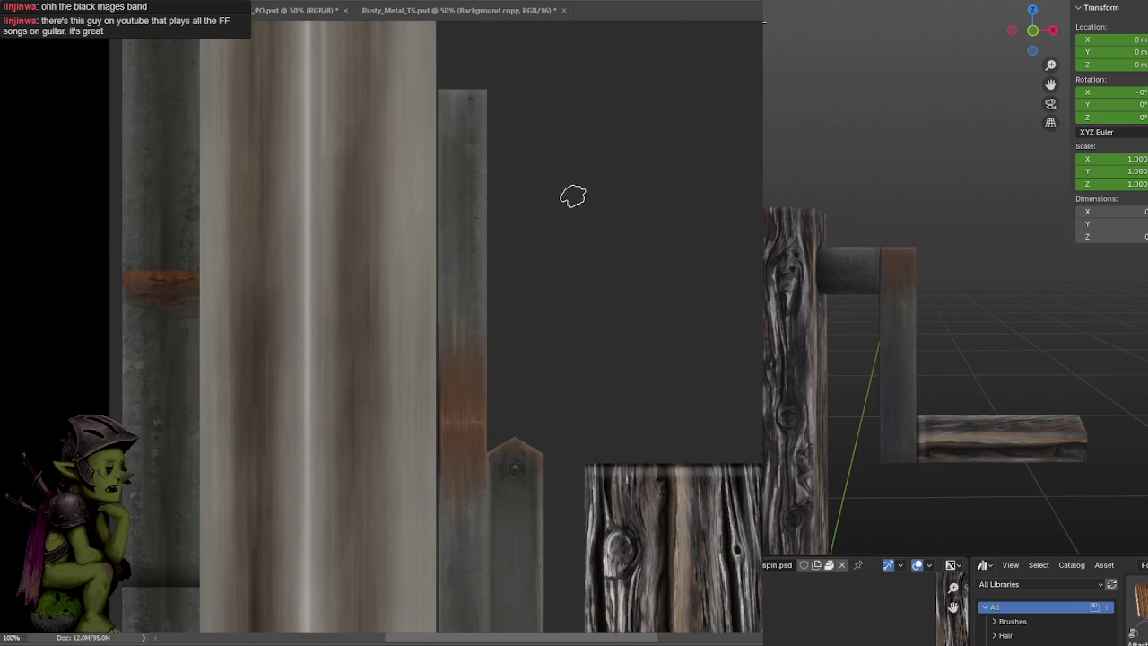
scroll(572, 196, down, 1)
key(ctrl+z)
key(ctrl+z)
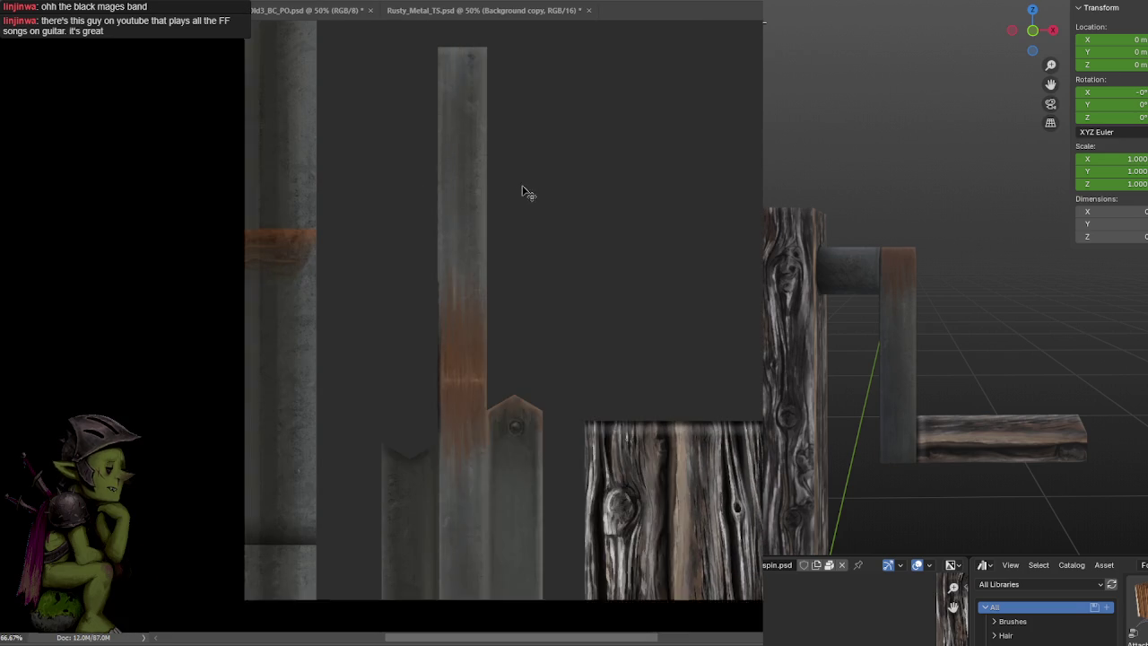
alt+scroll(528, 193, down, 1)
mouse_move(517, 215)
mouse_down()
mouse_move(648, 243)
mouse_move(605, 220)
mouse_move(589, 192)
mouse_up()
mouse_move(988, 273)
middle_down()
mouse_move(1080, 289)
mouse_move(1052, 313)
middle_up()
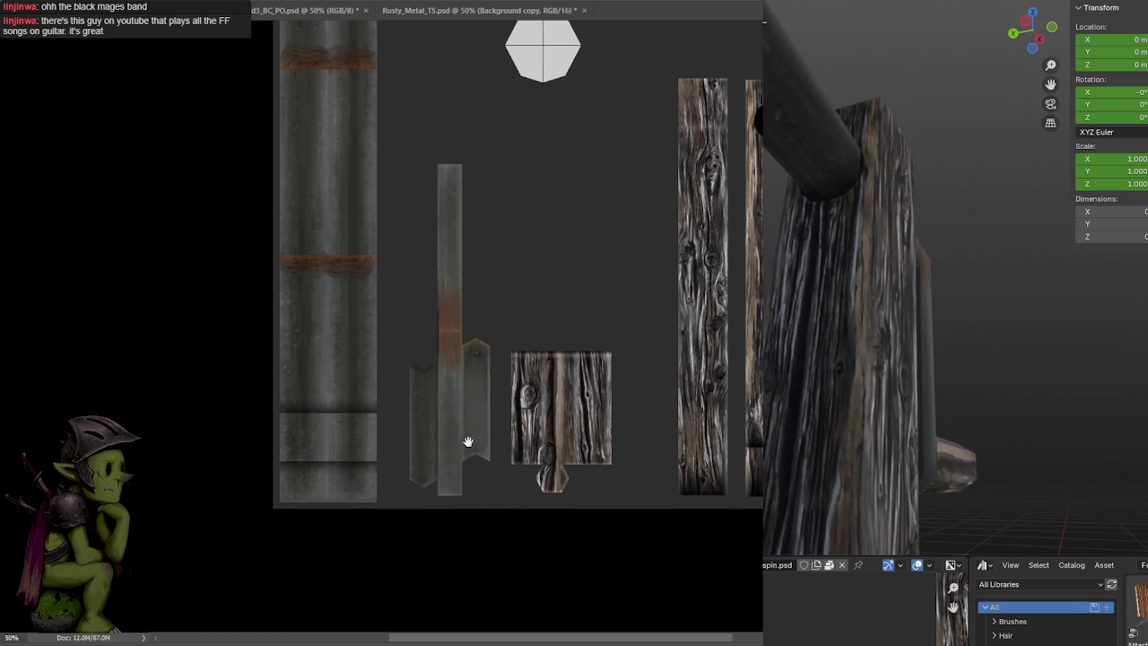
drag(469, 443, 507, 269)
alt+scroll(508, 269, up, 2)
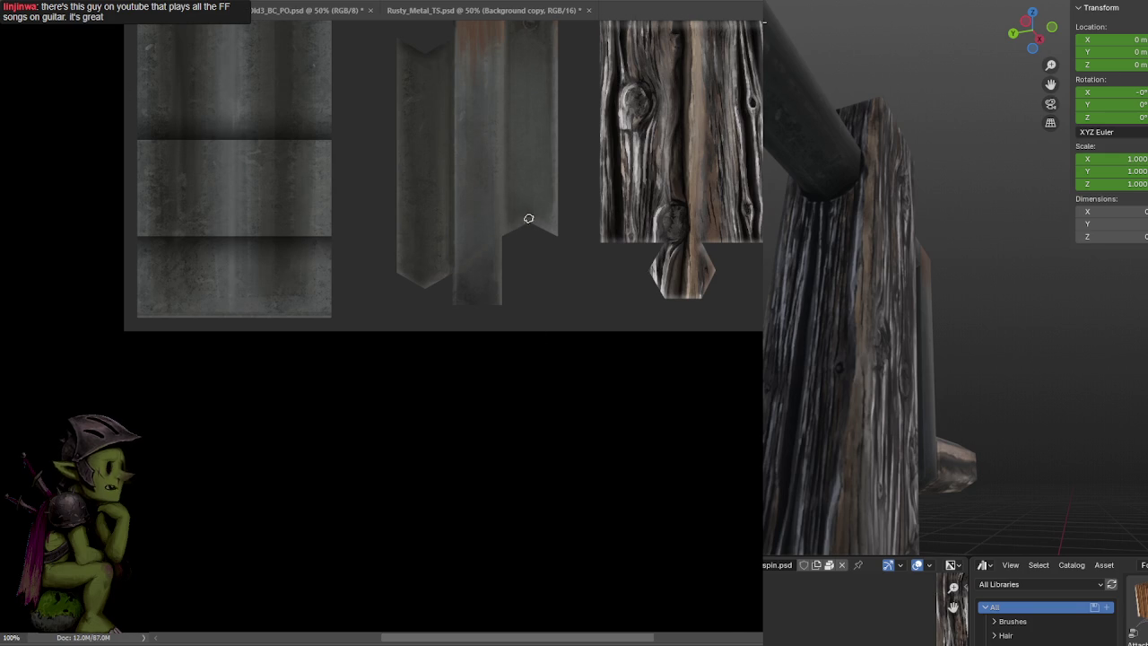
middle_drag(977, 436, 941, 270)
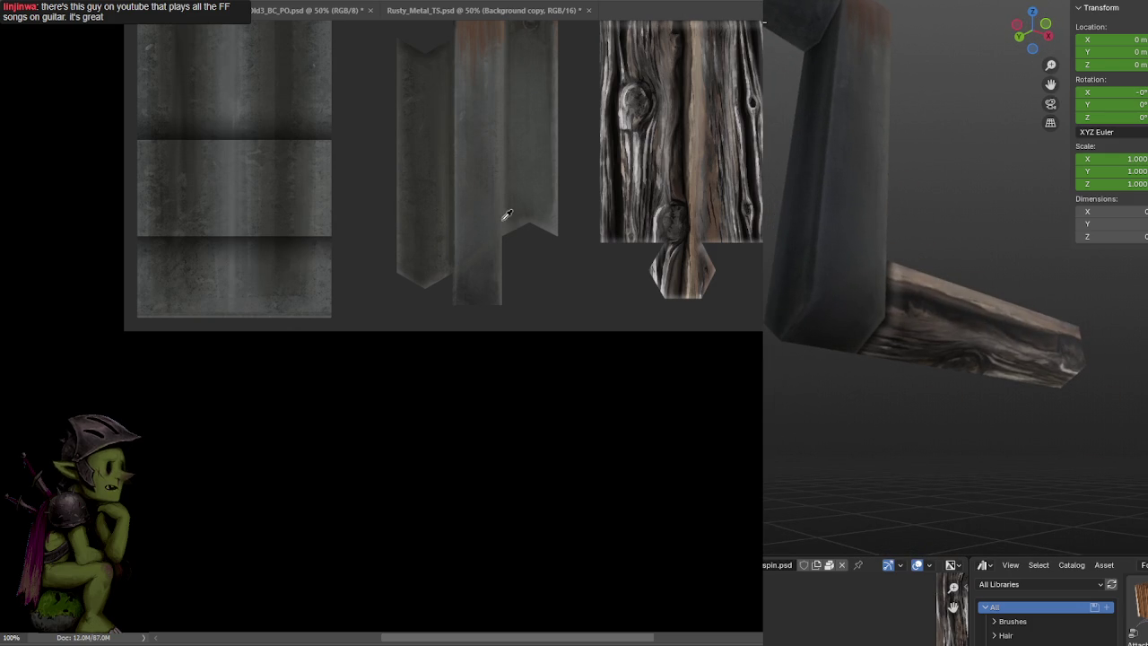
scroll(524, 184, up, 5)
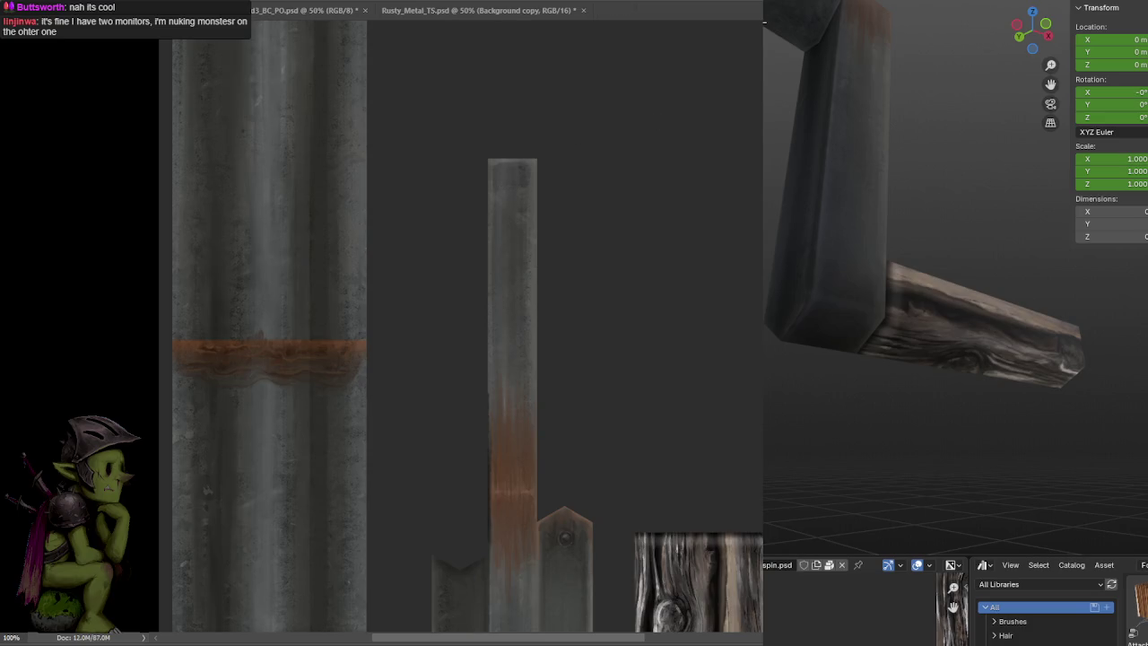
Inspect the beam and plank joint on the Blender model, then review the whole texture sheet
mouse_move(897, 269)
middle_down()
mouse_move(983, 313)
mouse_move(1095, 300)
mouse_move(1079, 312)
middle_up()
scroll(984, 321, up, 3)
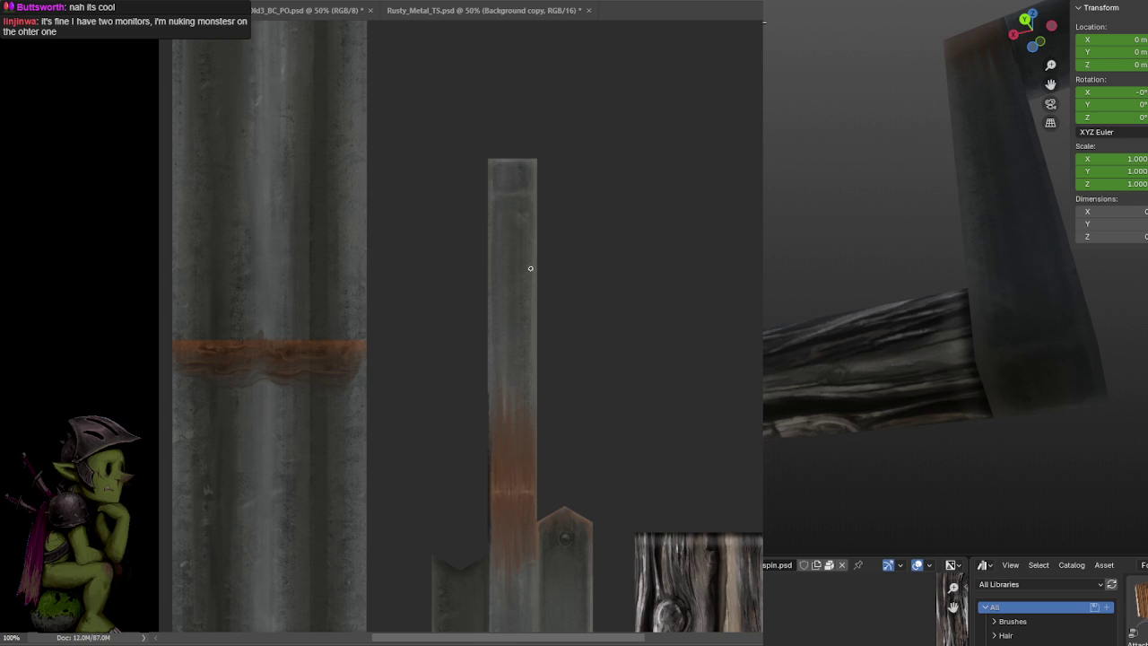
scroll(538, 269, down, 3)
key(ctrl+minus)
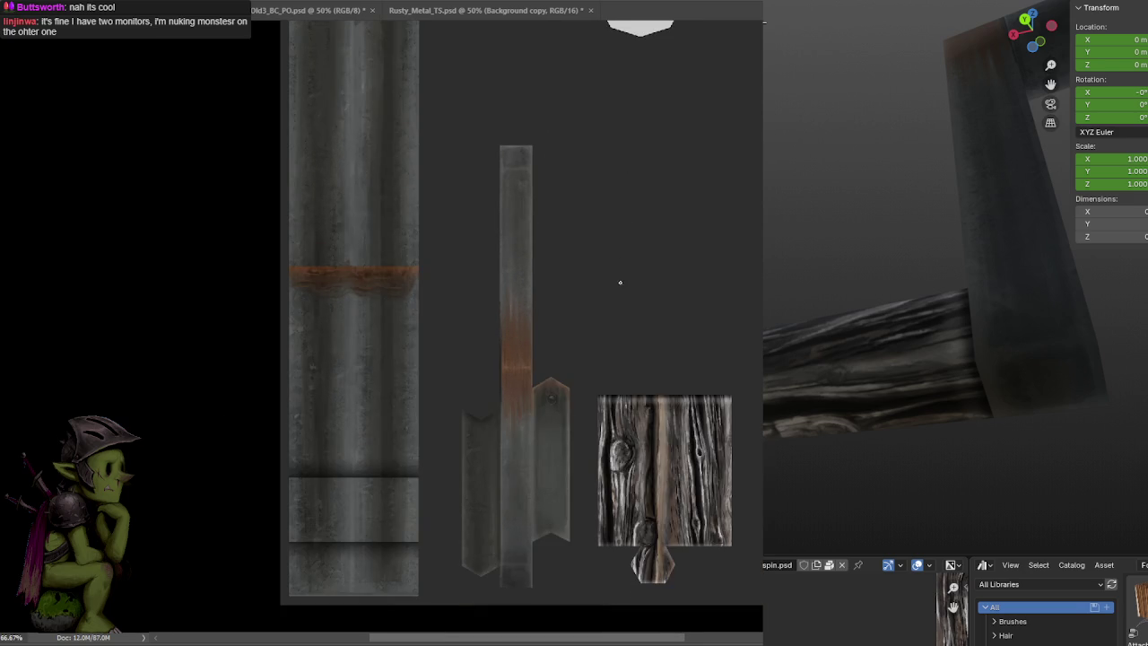
key(ctrl+plus)
Check the lower texture pieces, save the file, and view the crank from the side
scroll(571, 77, up, 2)
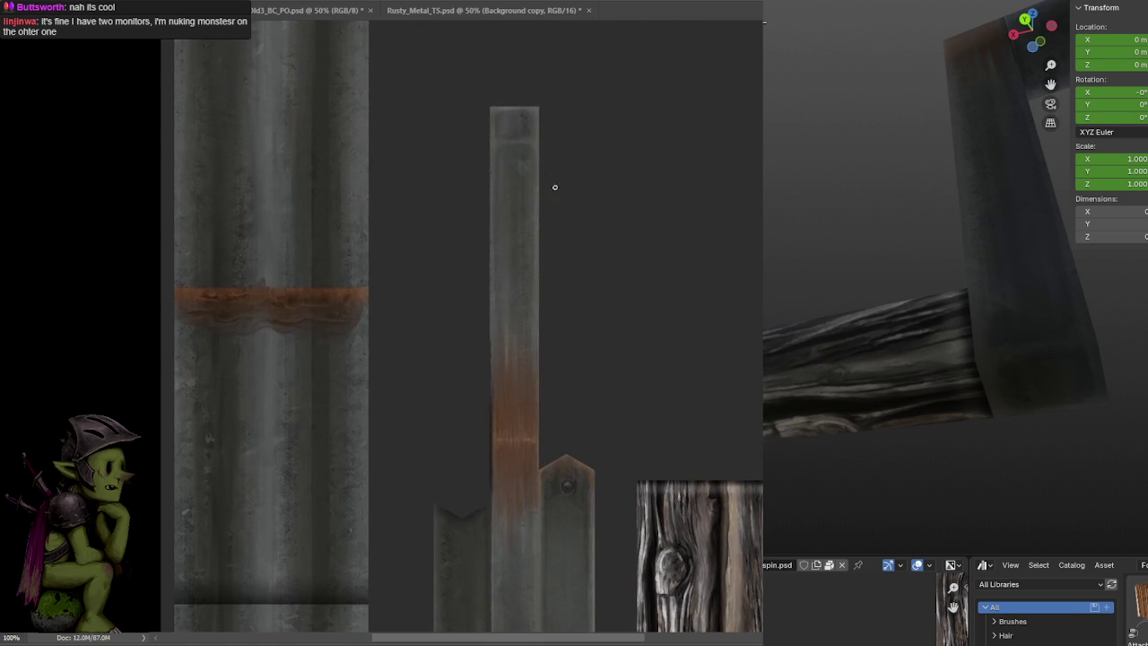
drag(533, 242, 543, 116)
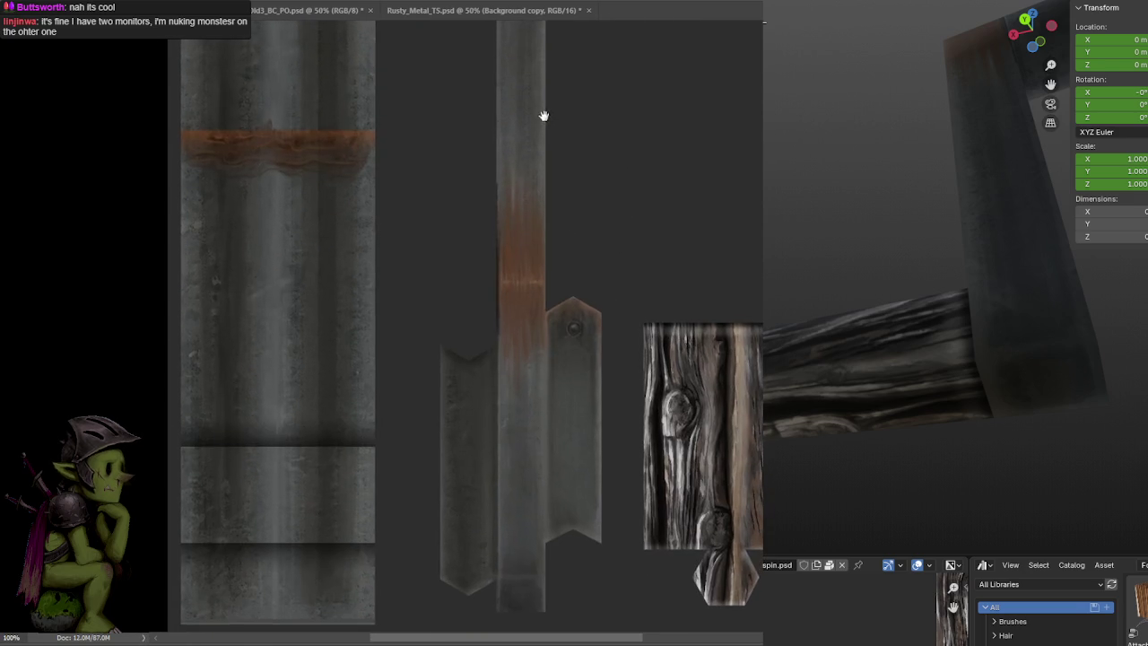
scroll(549, 249, down, 2)
drag(550, 249, 545, 215)
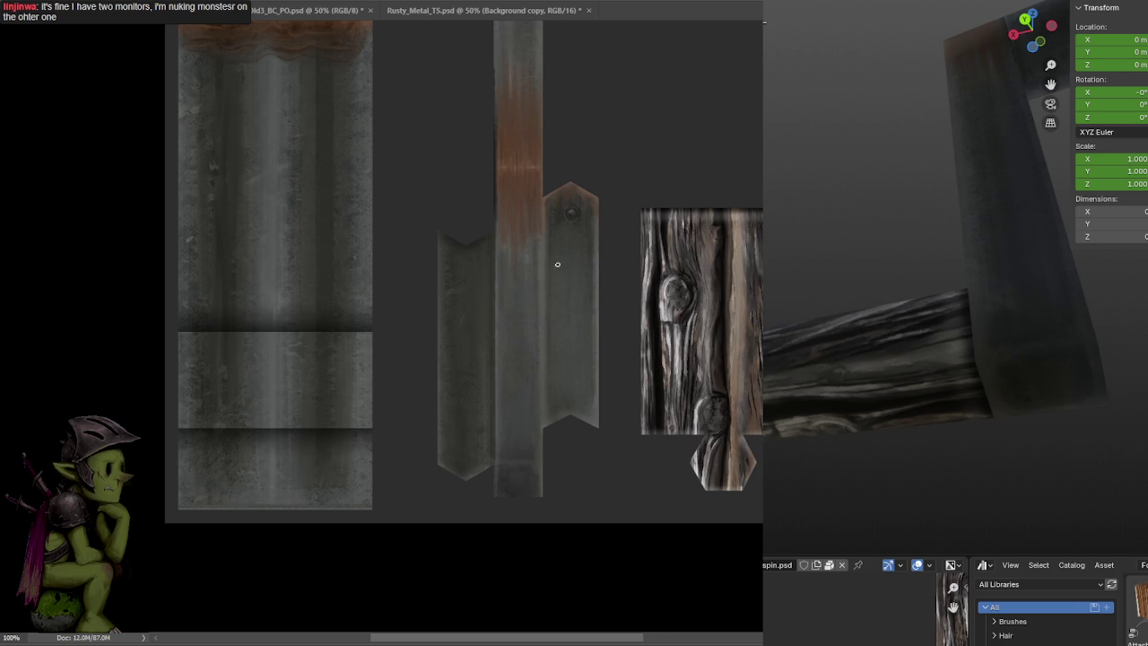
key(ctrl+s)
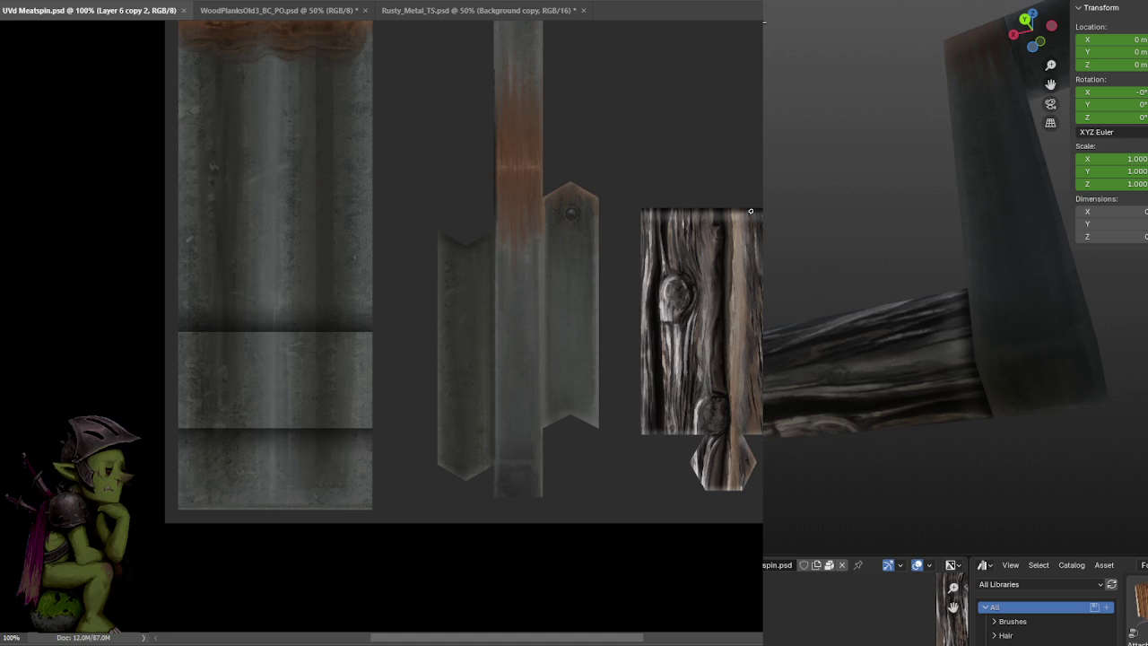
mouse_move(978, 394)
middle_down()
mouse_move(889, 313)
mouse_move(864, 391)
middle_up()
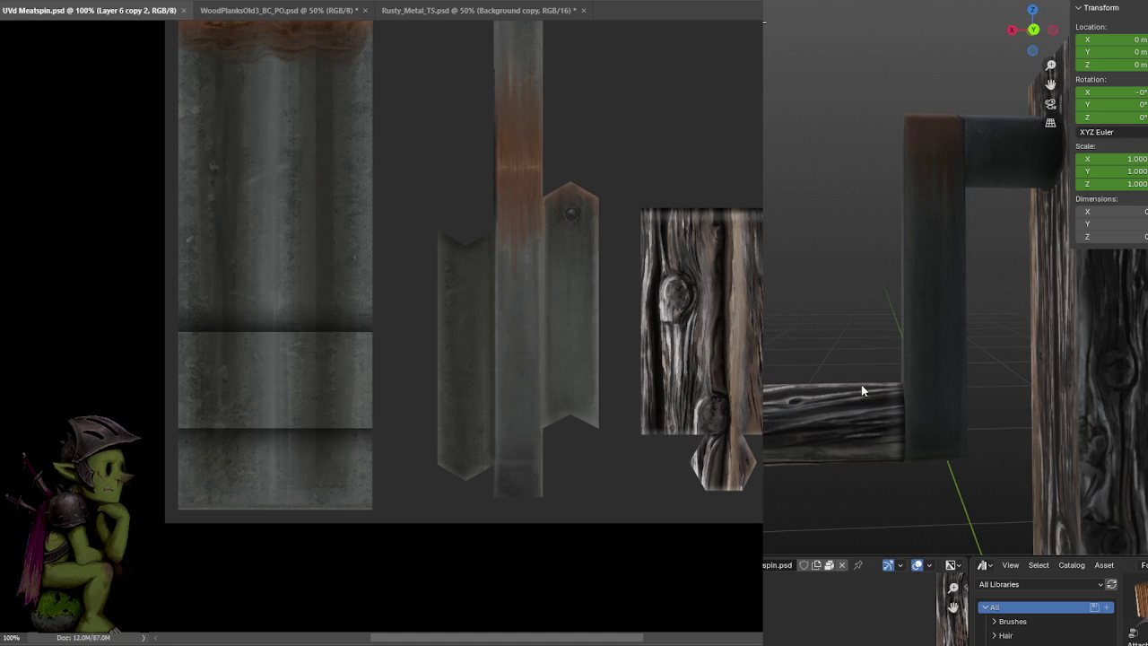
Add a dark grain streak and a lighter tone along the wood piece's top edge
alt+scroll(737, 303, up, 3)
alt+scroll(661, 206, up, 2)
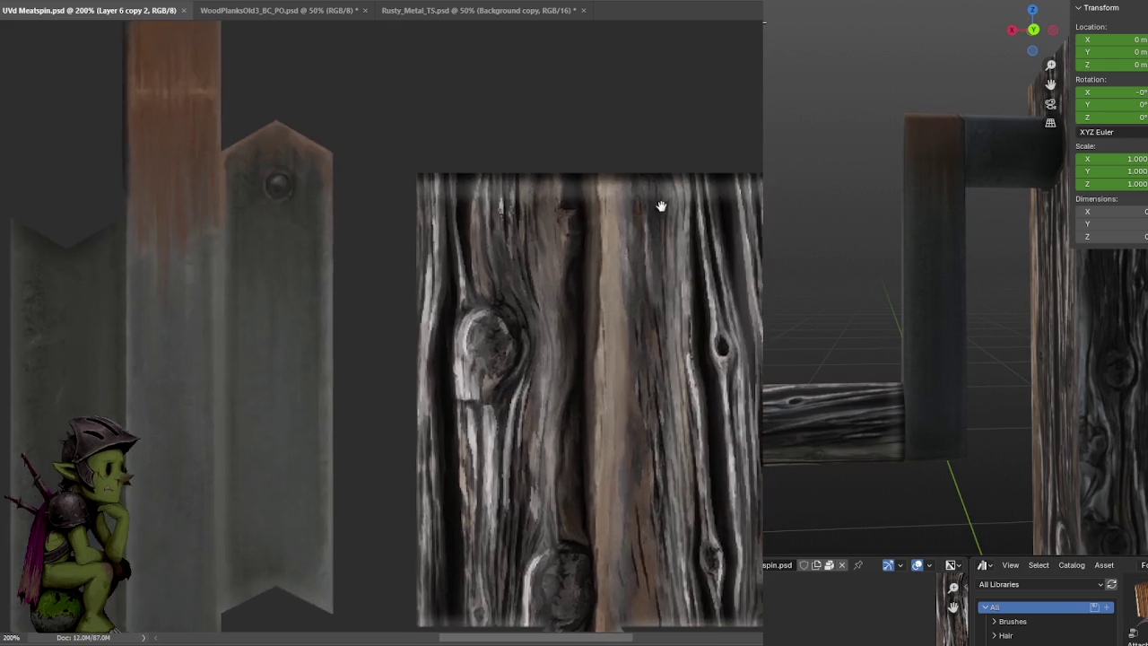
alt+scroll(661, 206, down, 5)
alt+scroll(684, 149, up, 1)
alt+scroll(685, 149, up, 1)
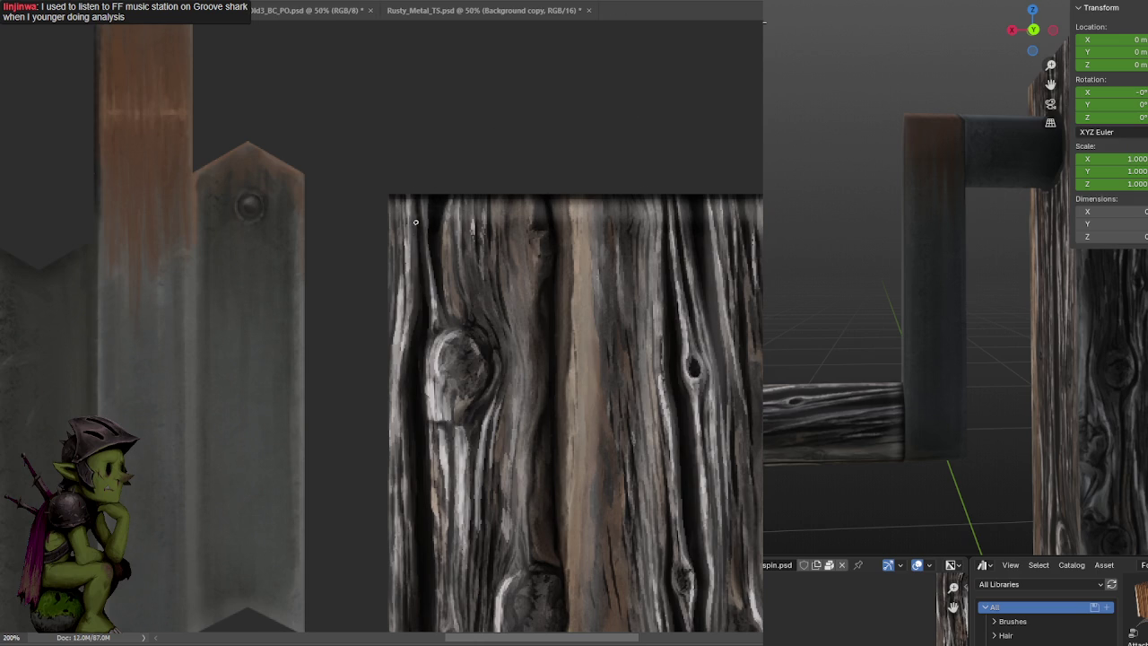
mouse_move(510, 202)
mouse_down()
mouse_move(510, 223)
mouse_move(487, 229)
mouse_move(404, 222)
mouse_up()
drag(602, 203, 670, 204)
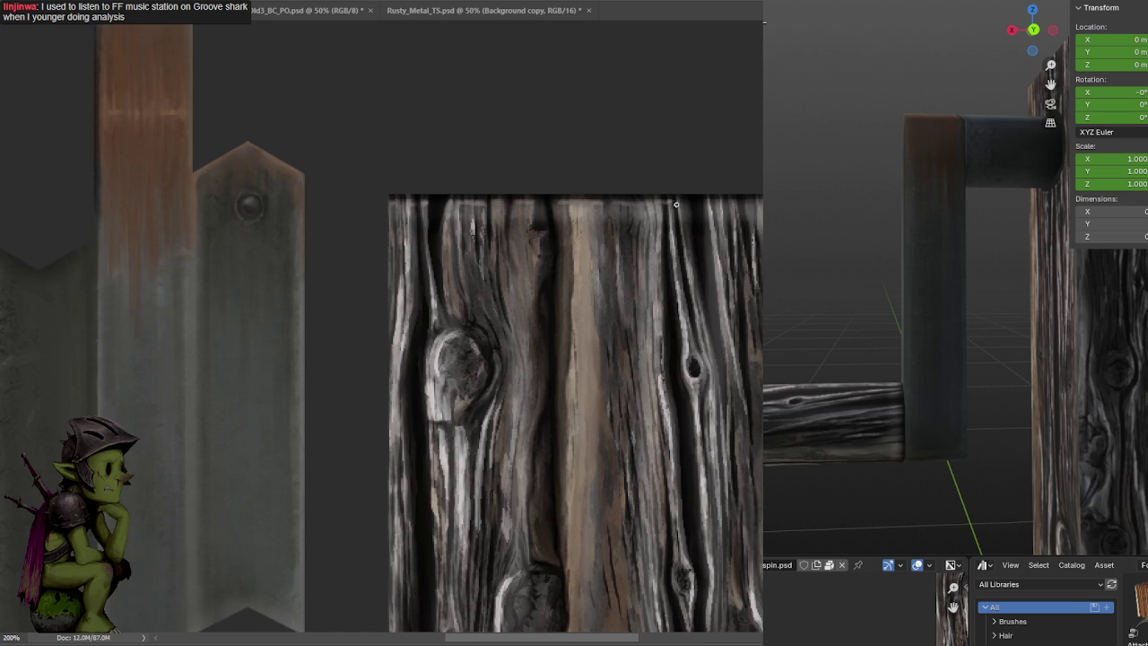
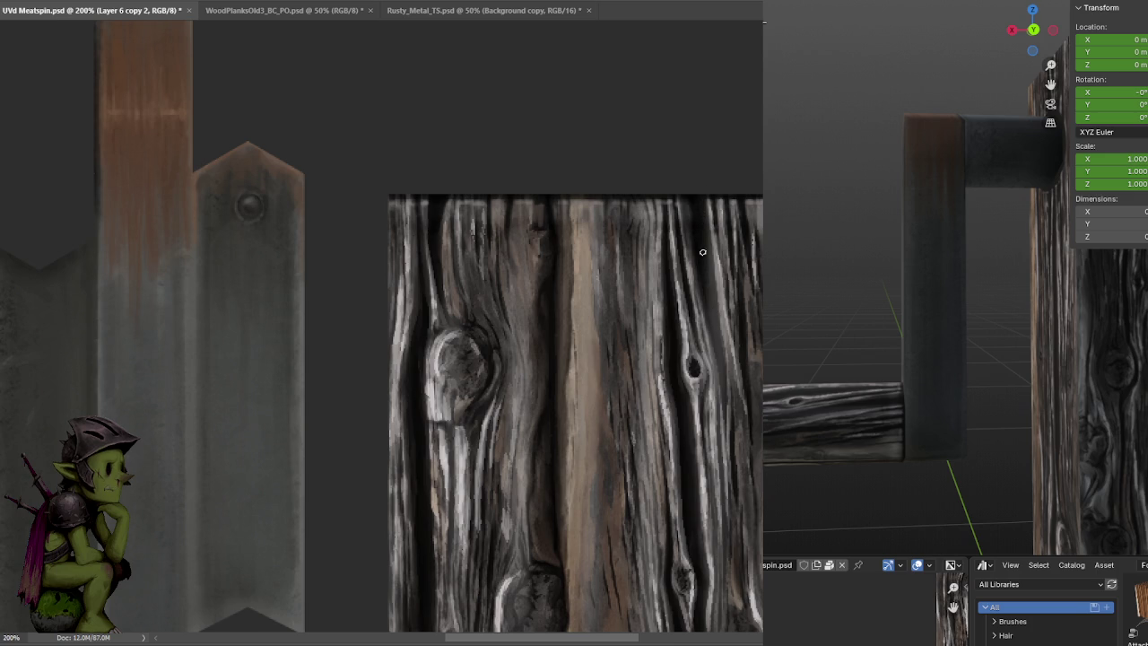
Paint a full-height light vertical highlight and faint grain streaks on the wood plank
alt+scroll(673, 288, down, 1)
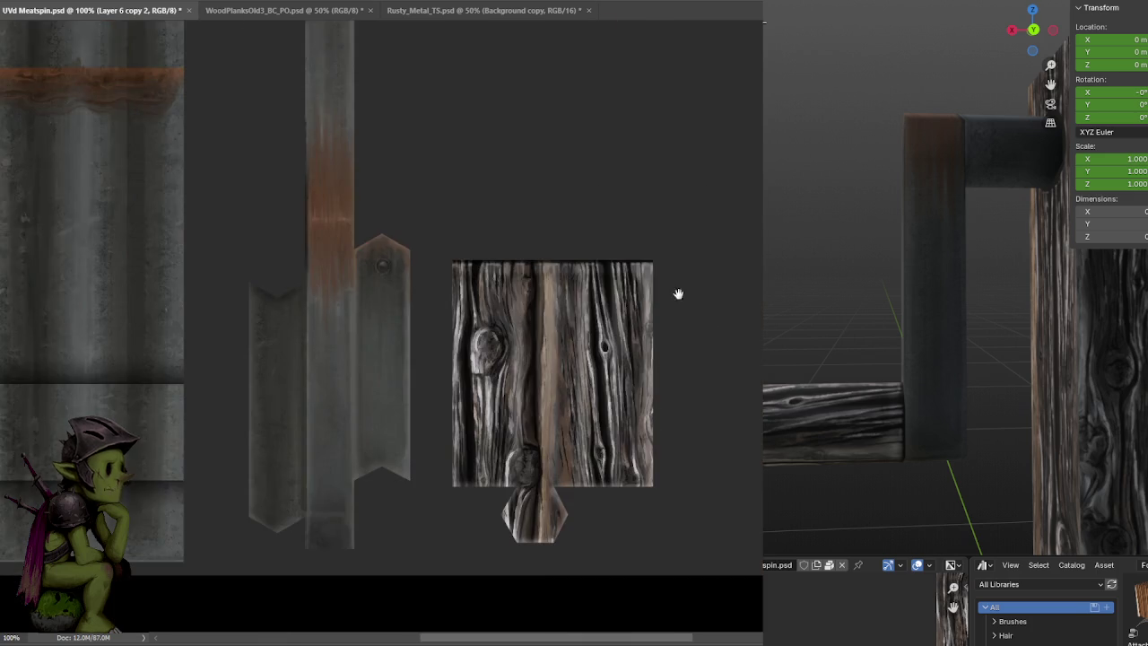
alt+scroll(672, 260, up, 1)
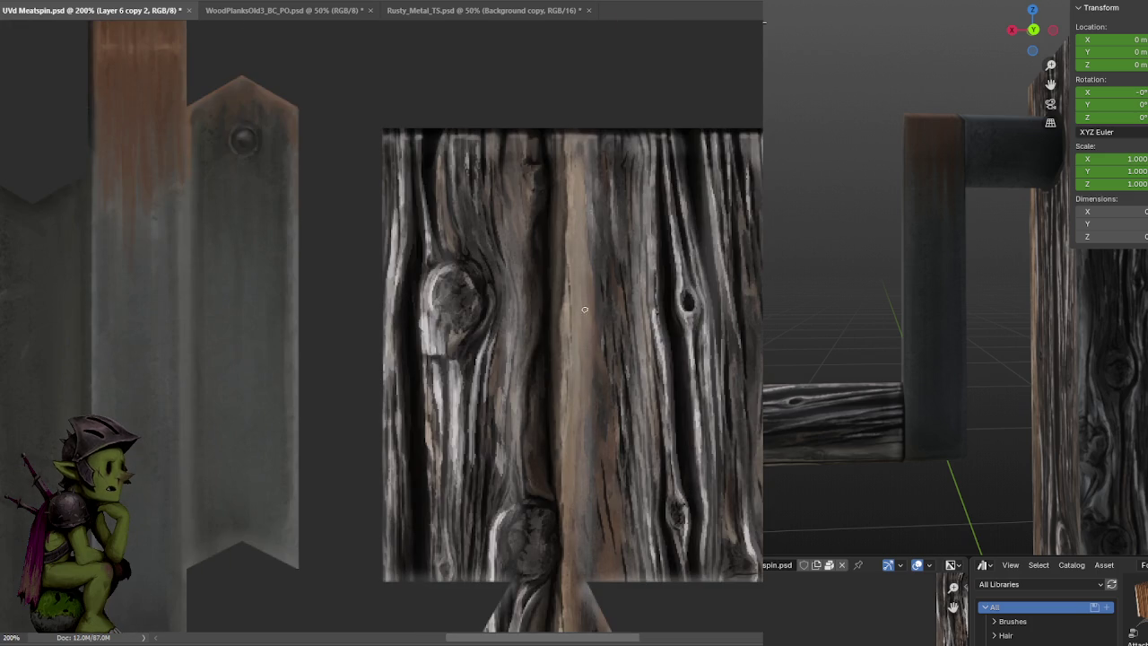
drag(588, 580, 592, 129)
key(ctrl+z)
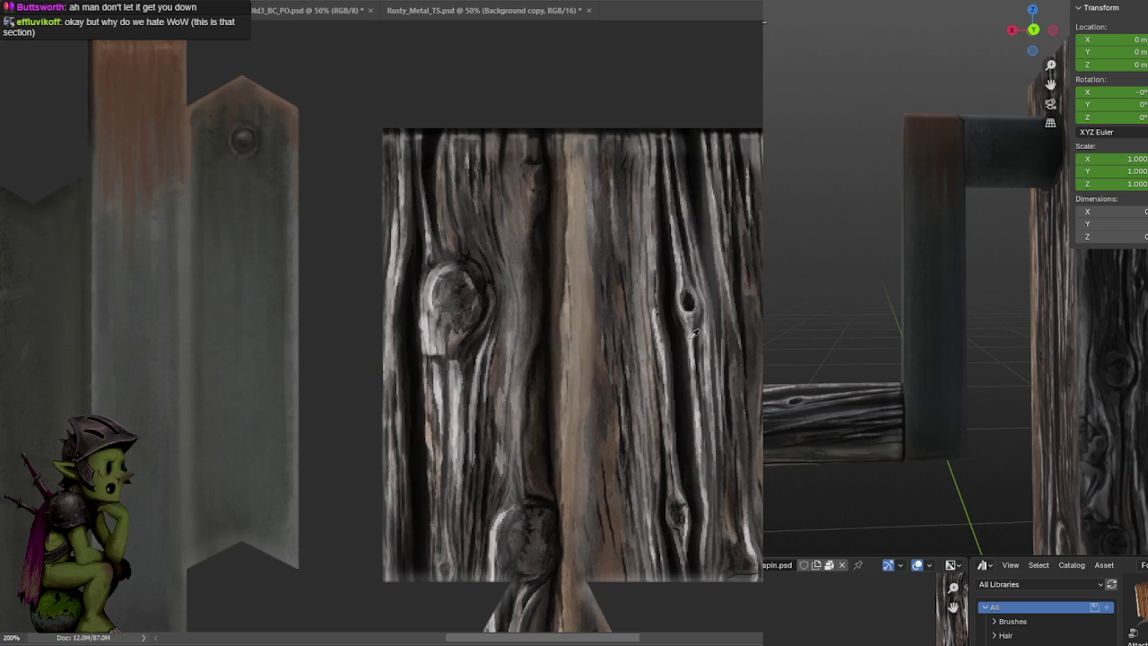
drag(588, 581, 587, 246)
key(ctrl+z)
drag(589, 581, 590, 146)
drag(588, 358, 588, 581)
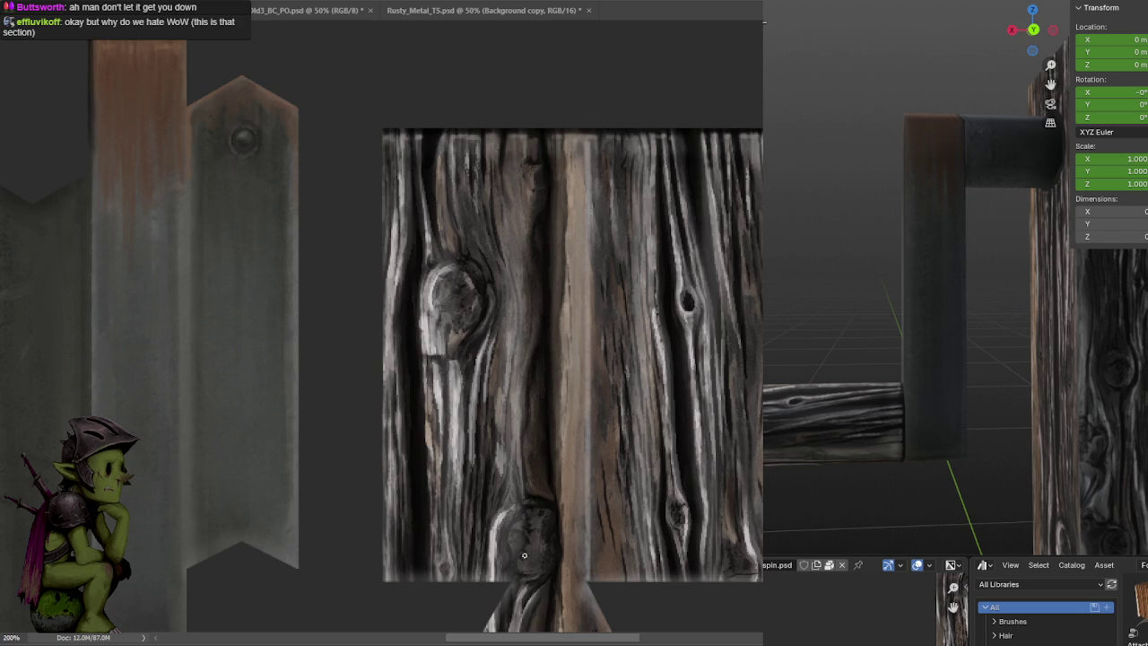
drag(511, 579, 513, 130)
drag(513, 581, 517, 521)
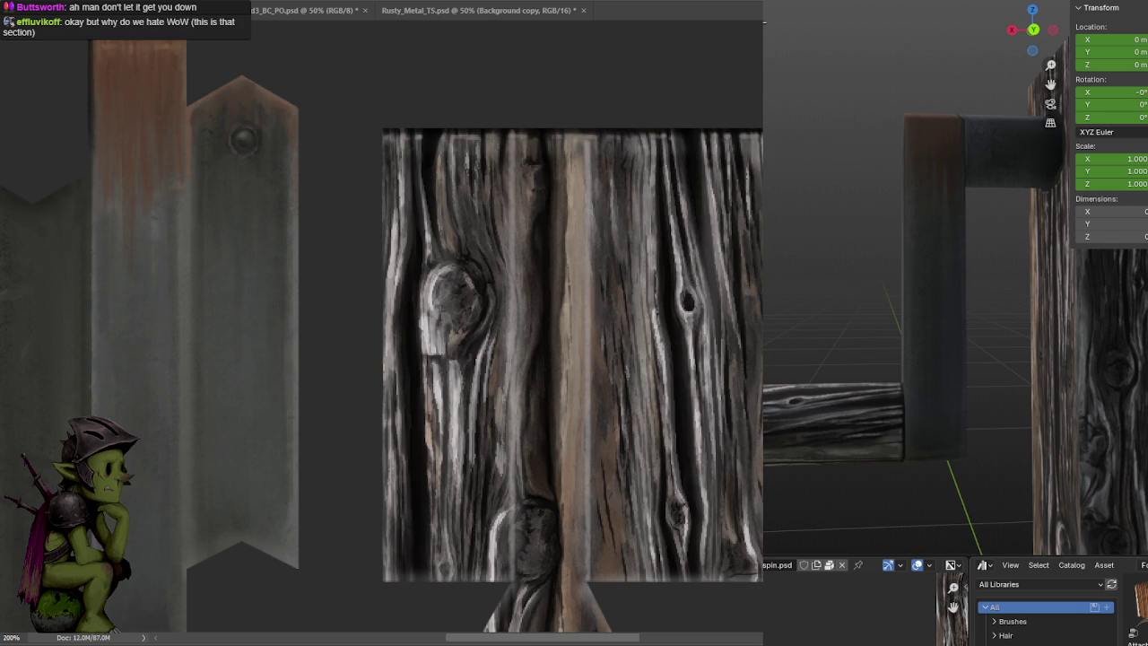
Blend and brighten the seam along the wood texture's bottom edge
mouse_move(890, 177)
middle_down()
mouse_move(919, 206)
mouse_move(934, 190)
mouse_move(1041, 226)
mouse_move(1025, 256)
mouse_move(1038, 254)
mouse_move(916, 296)
middle_up()
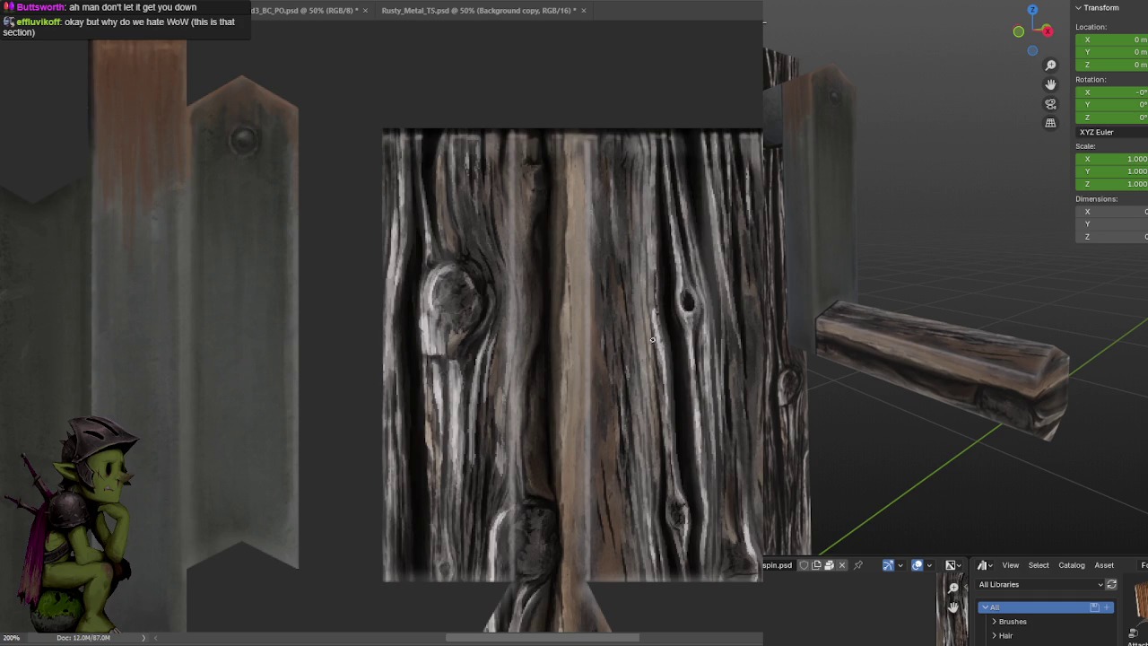
drag(613, 164, 565, 18)
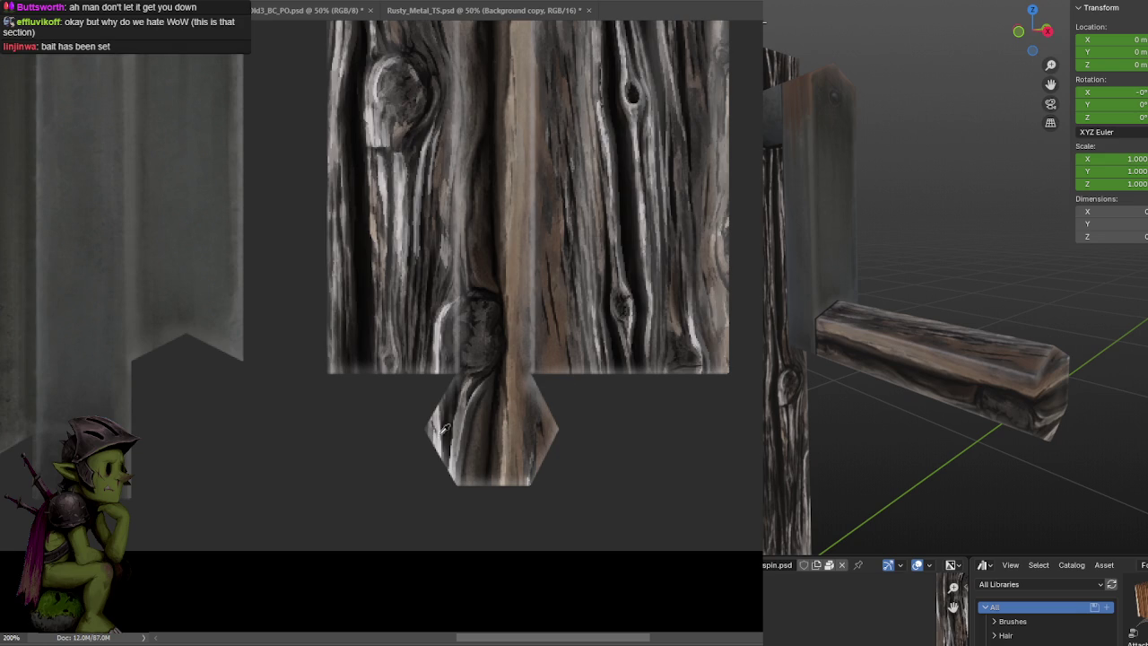
drag(534, 373, 449, 376)
drag(530, 377, 326, 385)
drag(592, 377, 729, 375)
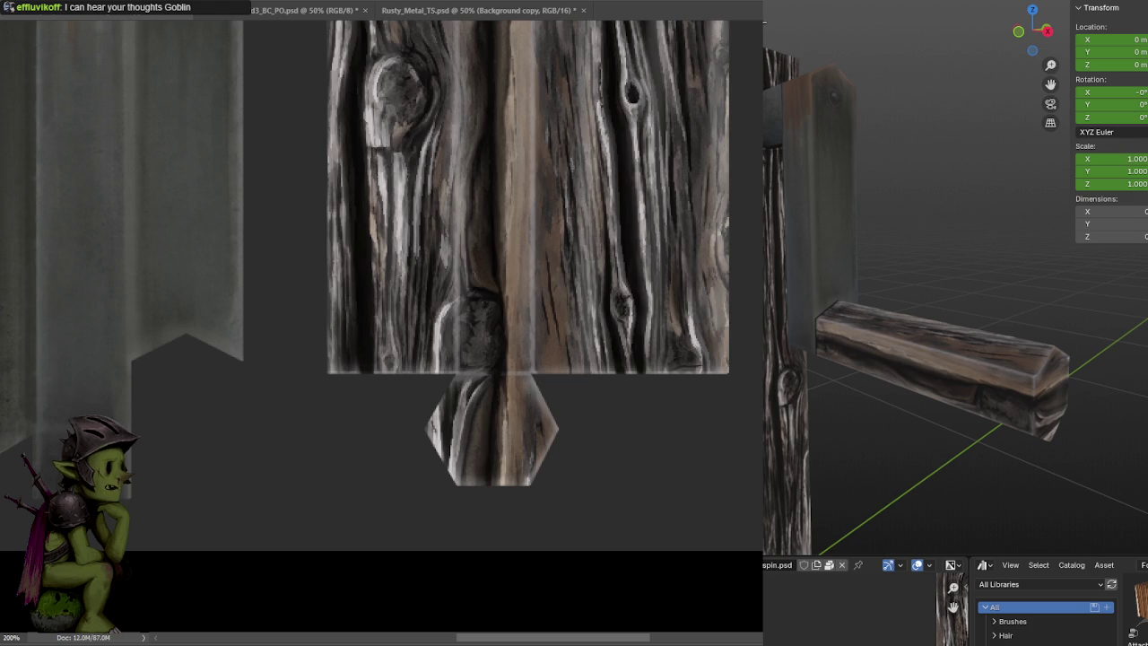
Lighten a streak on the narrow metal strip, resizing the brush with [ and ]
alt+scroll(658, 436, down, 3)
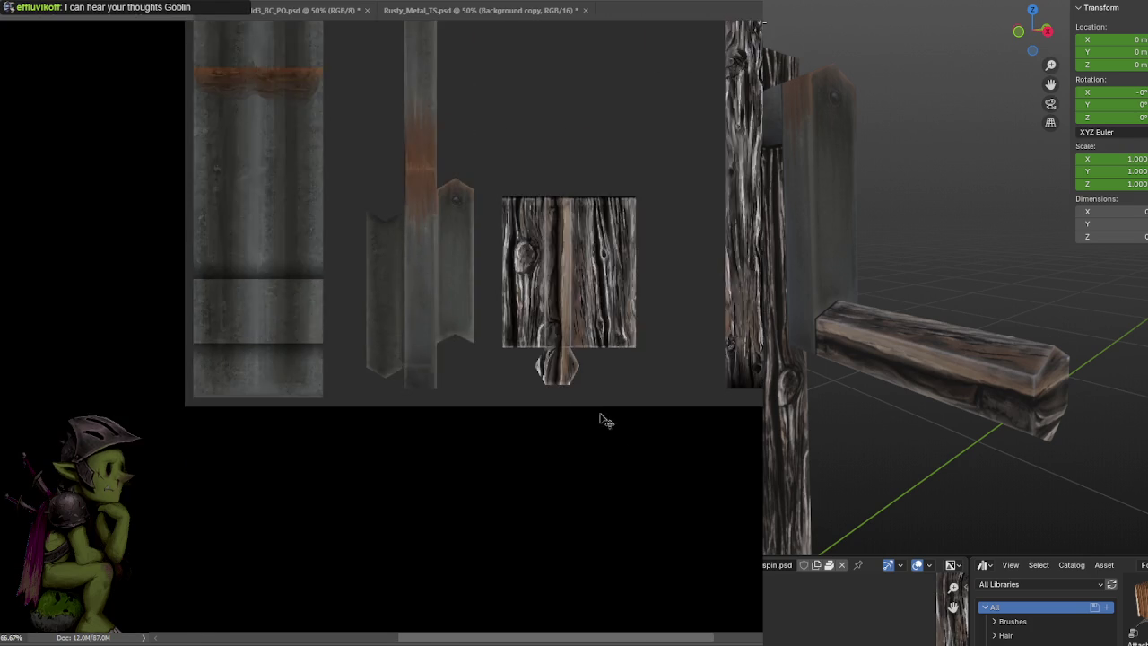
alt+scroll(572, 387, up, 1)
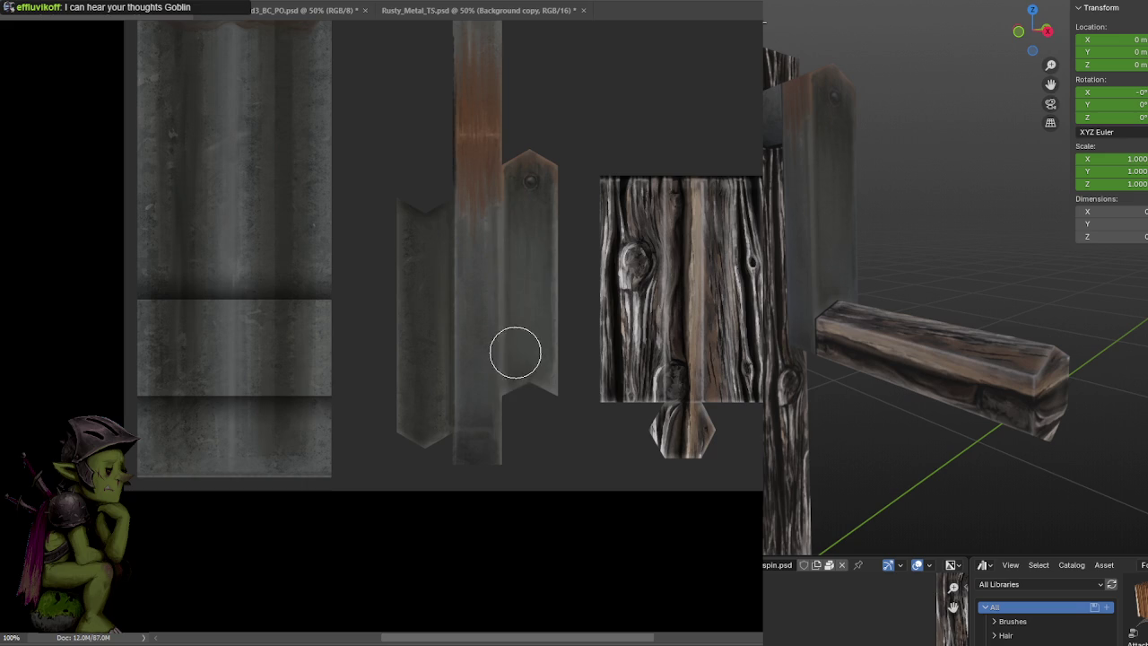
drag(523, 361, 523, 246)
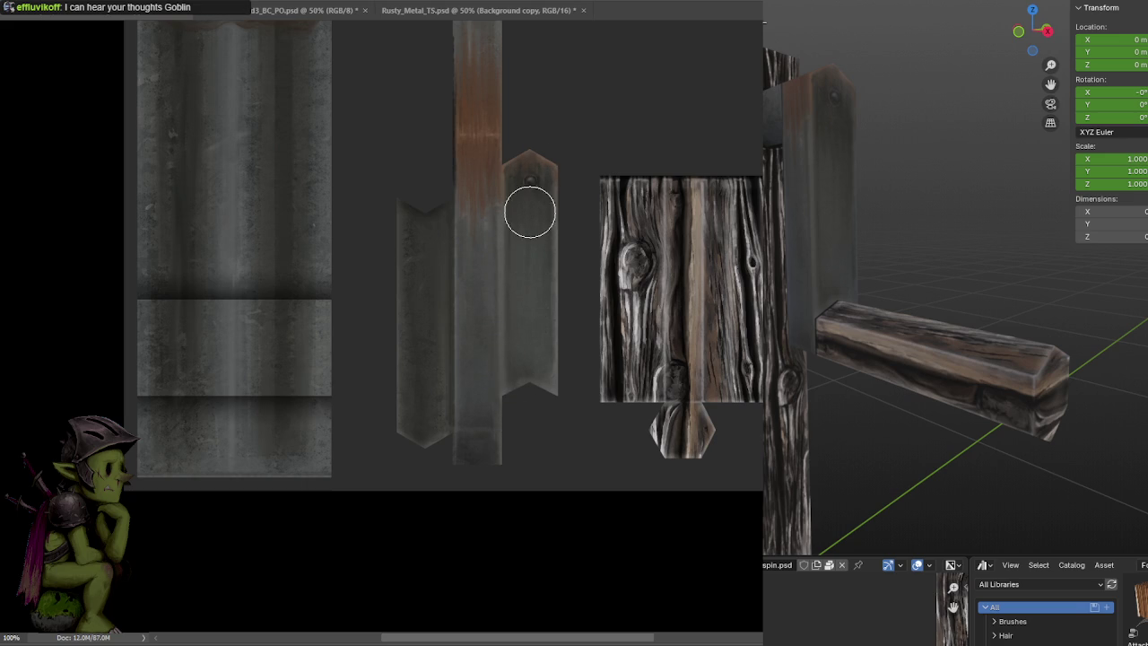
key(bracketright)
key(bracketright)
key(bracketright)
key(bracketleft)
key(bracketleft)
key(bracketleft)
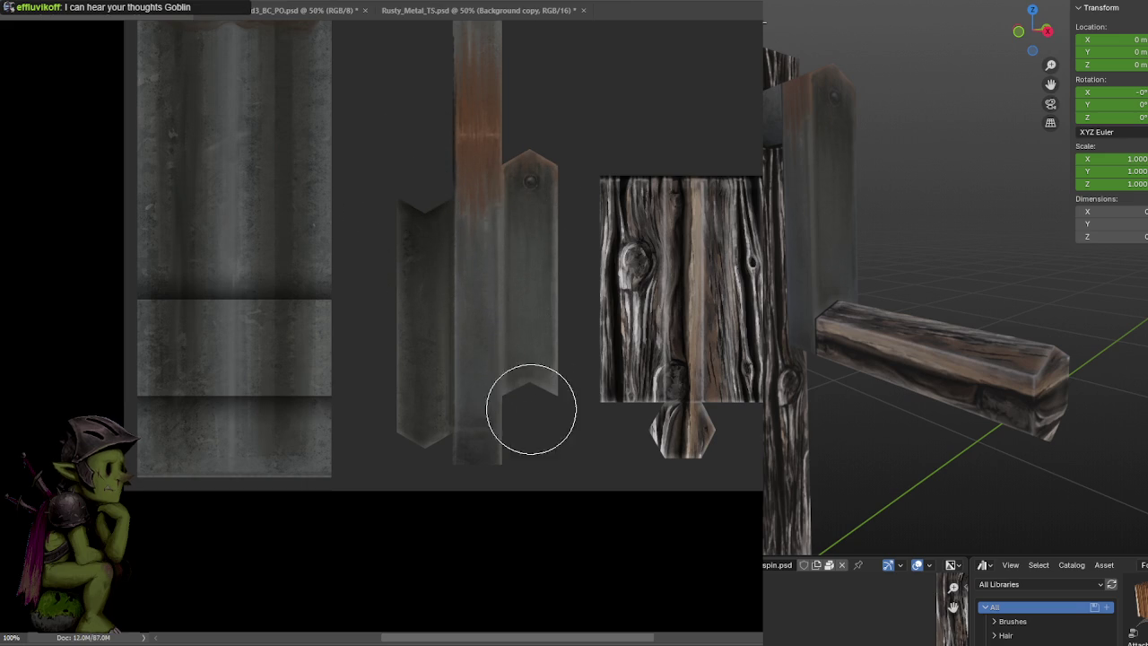
drag(524, 249, 526, 320)
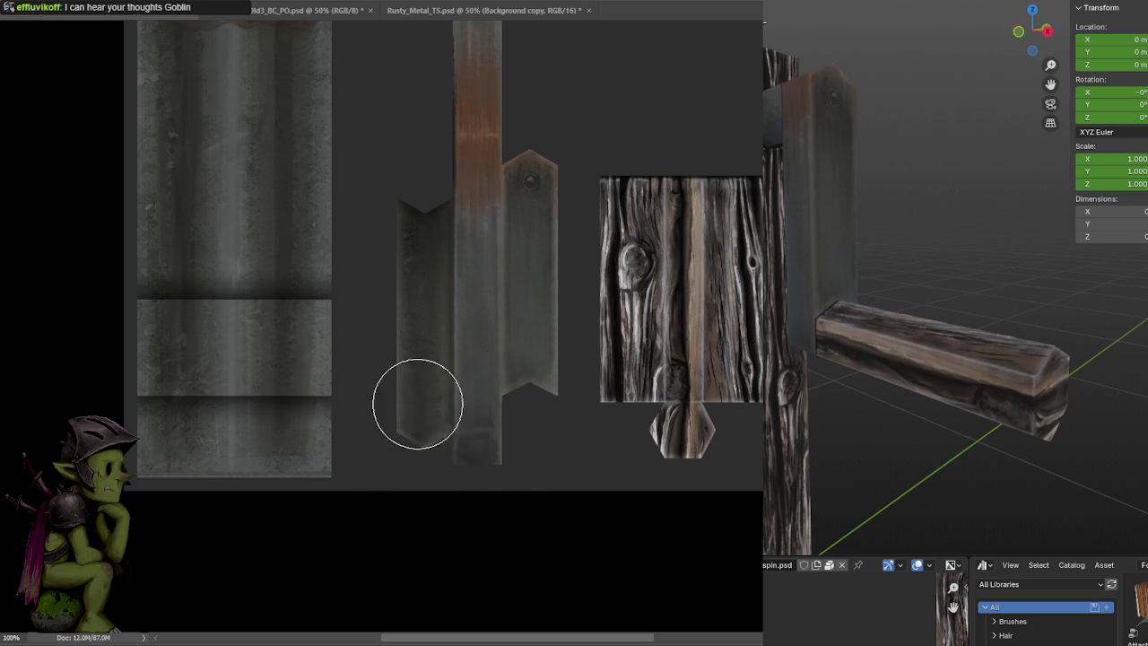
Repaint softer rust tones on the vertical metal strip and save the texture
scroll(508, 469, up, 4)
scroll(505, 404, up, 1)
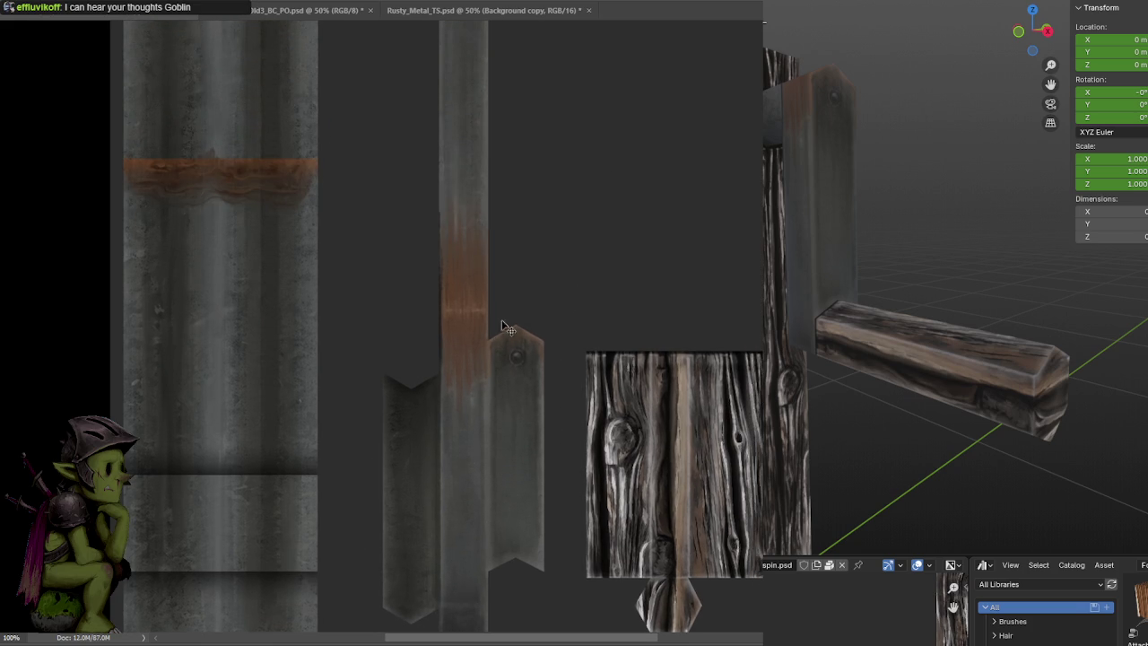
scroll(516, 287, up, 1)
alt+scroll(517, 269, down, 1)
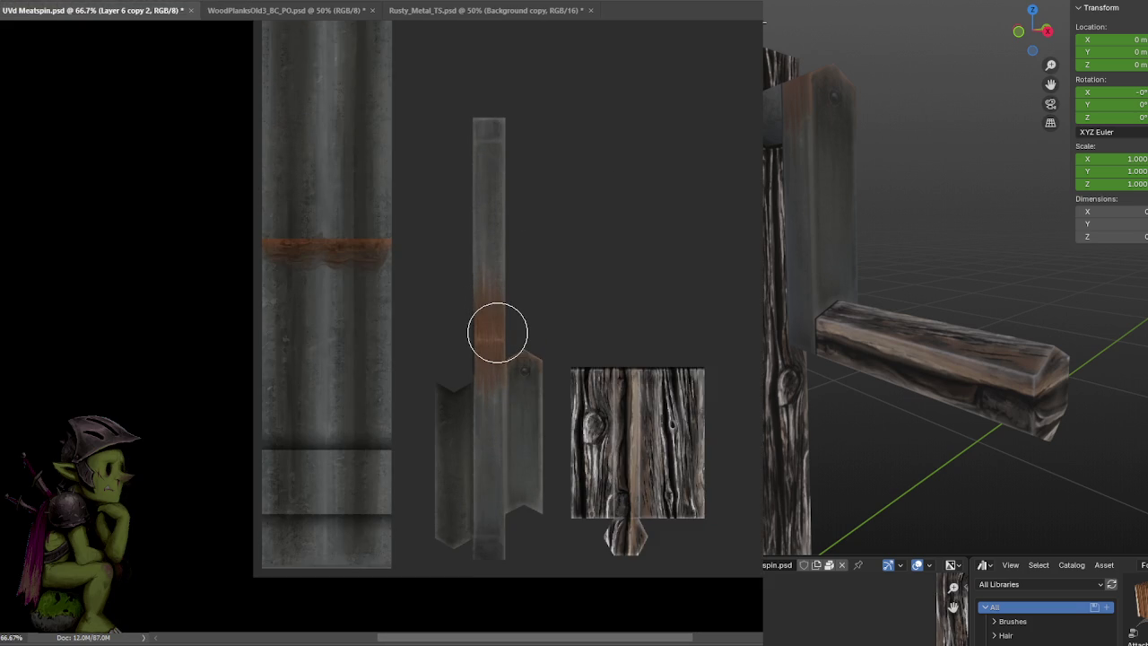
drag(469, 300, 497, 319)
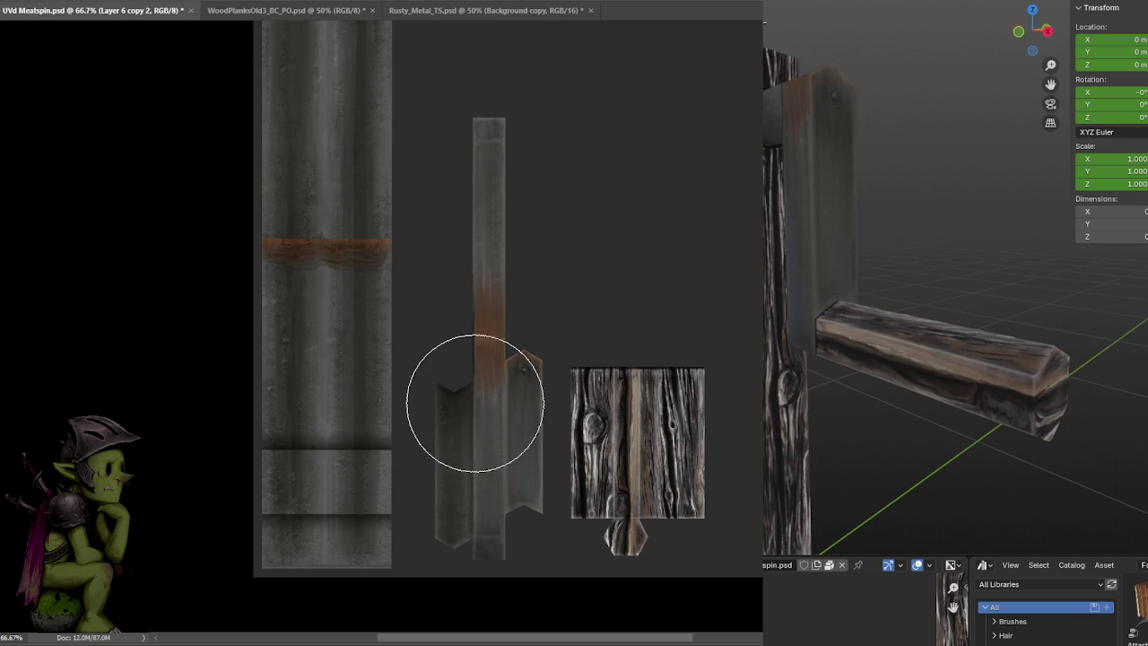
drag(487, 333, 479, 242)
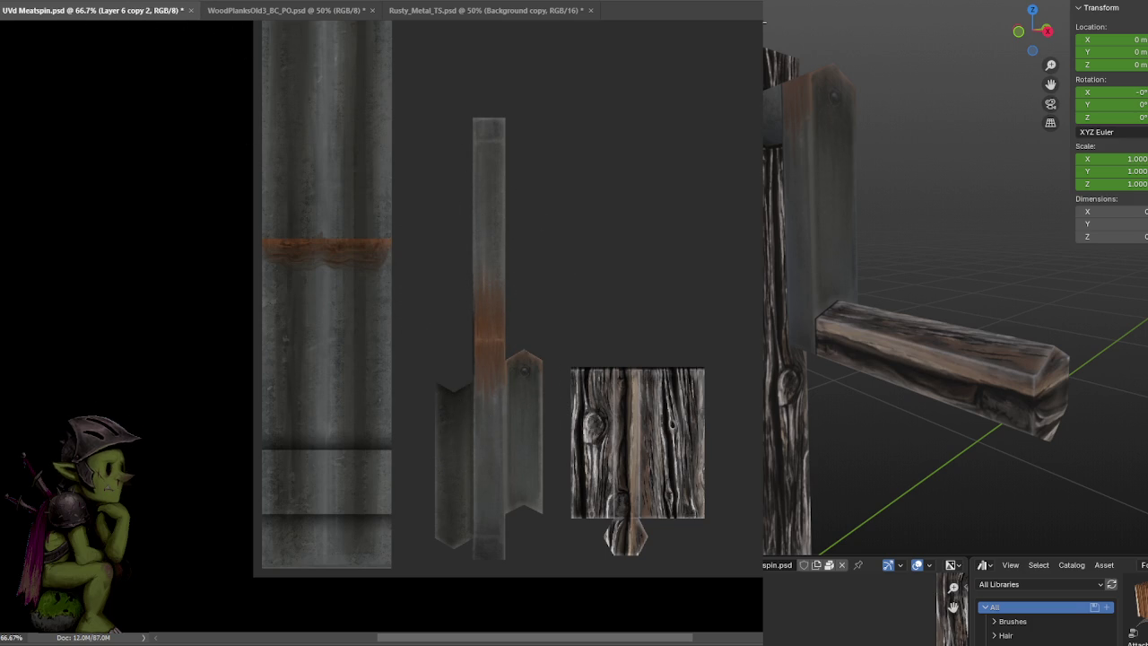
key(ctrl+s)
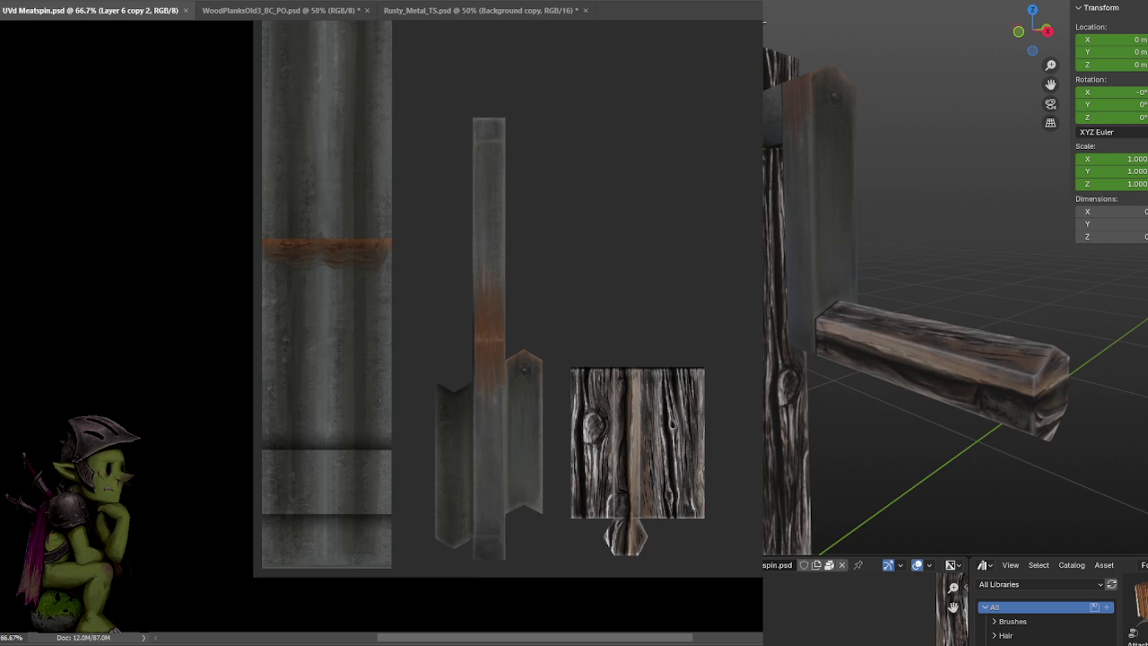
scroll(917, 259, down, 3)
mouse_move(917, 260)
middle_down()
mouse_move(990, 296)
mouse_move(997, 282)
mouse_move(1007, 299)
mouse_move(894, 293)
mouse_move(1042, 292)
mouse_move(973, 298)
middle_up()
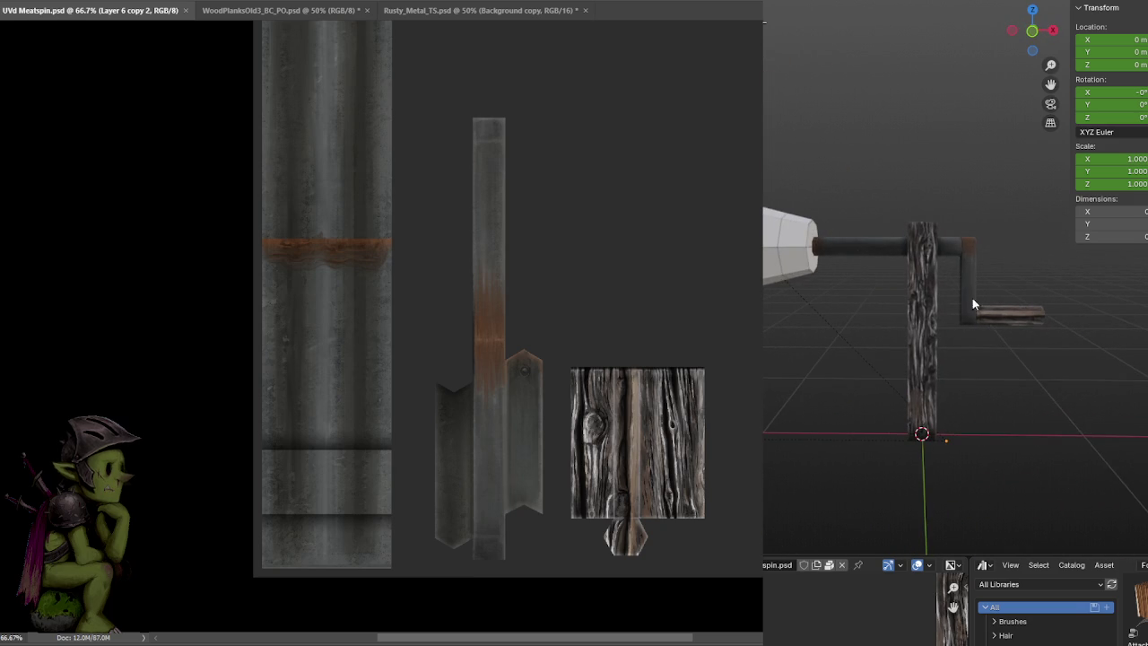
On Layer 5, paint grey over the rust on the long vertical strip with a small round brush
key(ctrl+1)
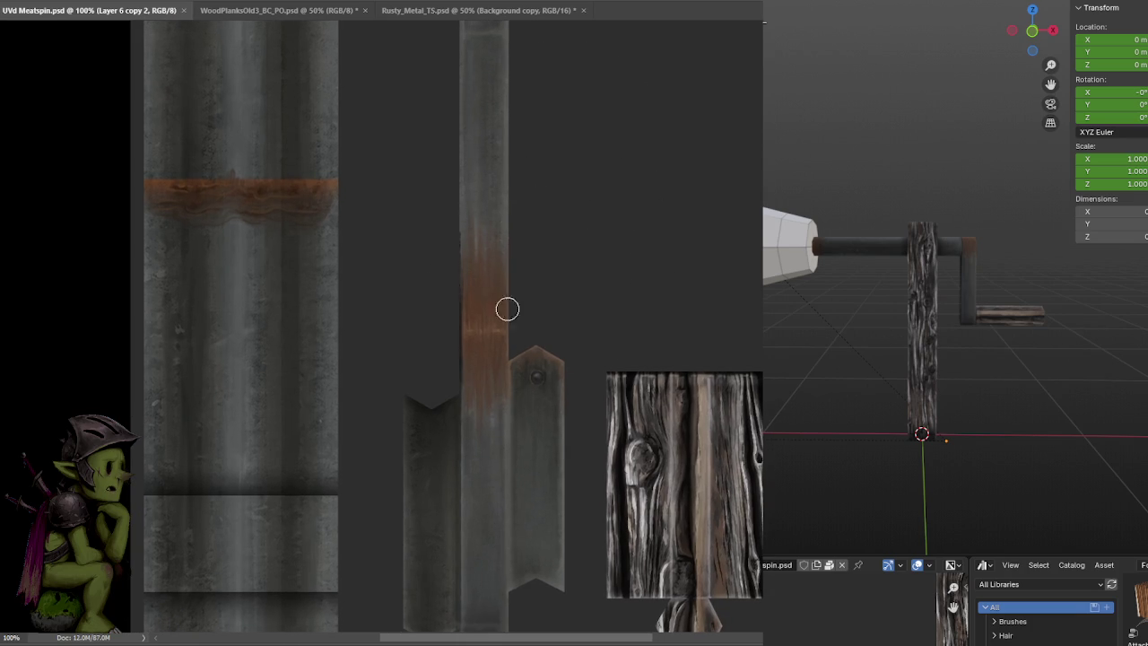
click(484, 188)
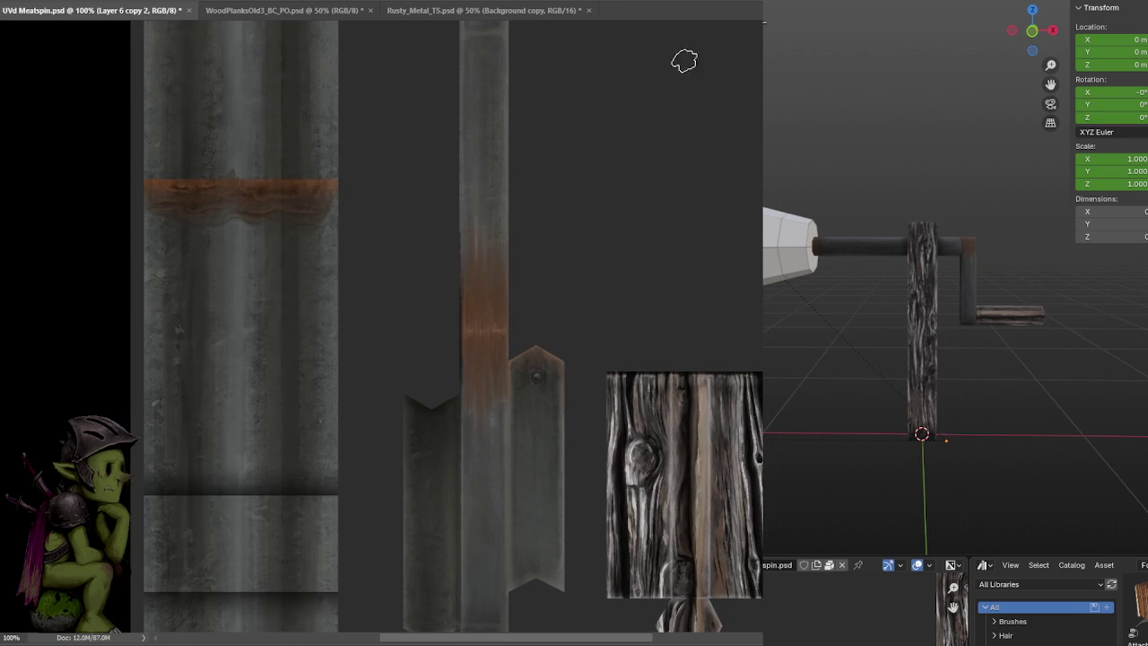
key(alt+bracketleft)
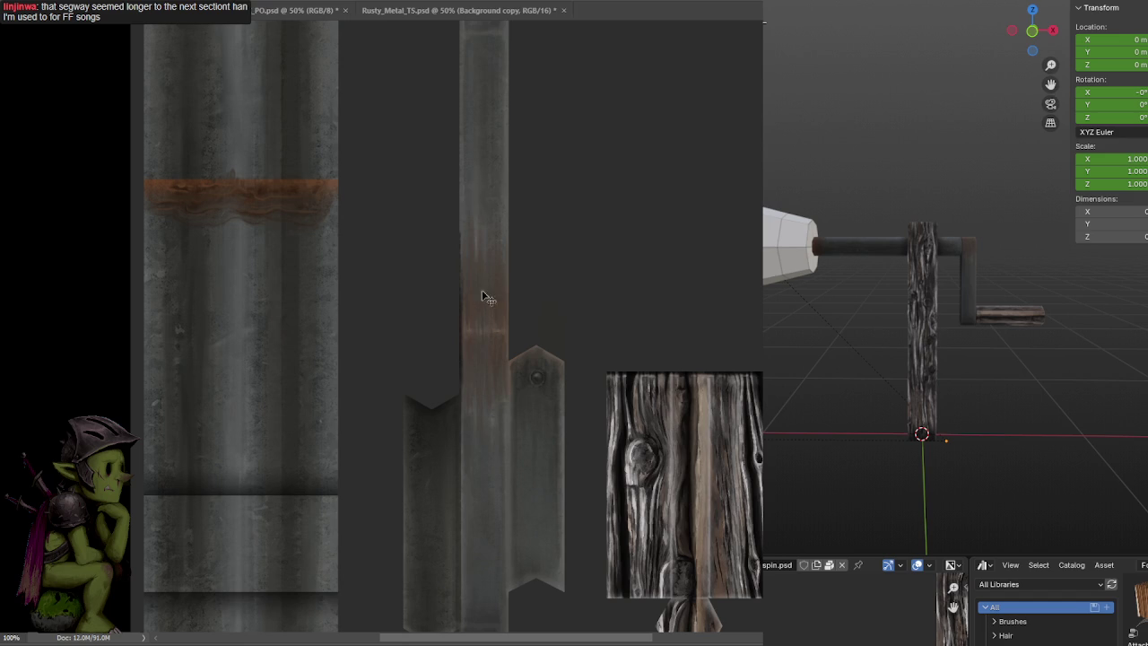
key(bracketleft)
key(bracketleft)
key(bracketleft)
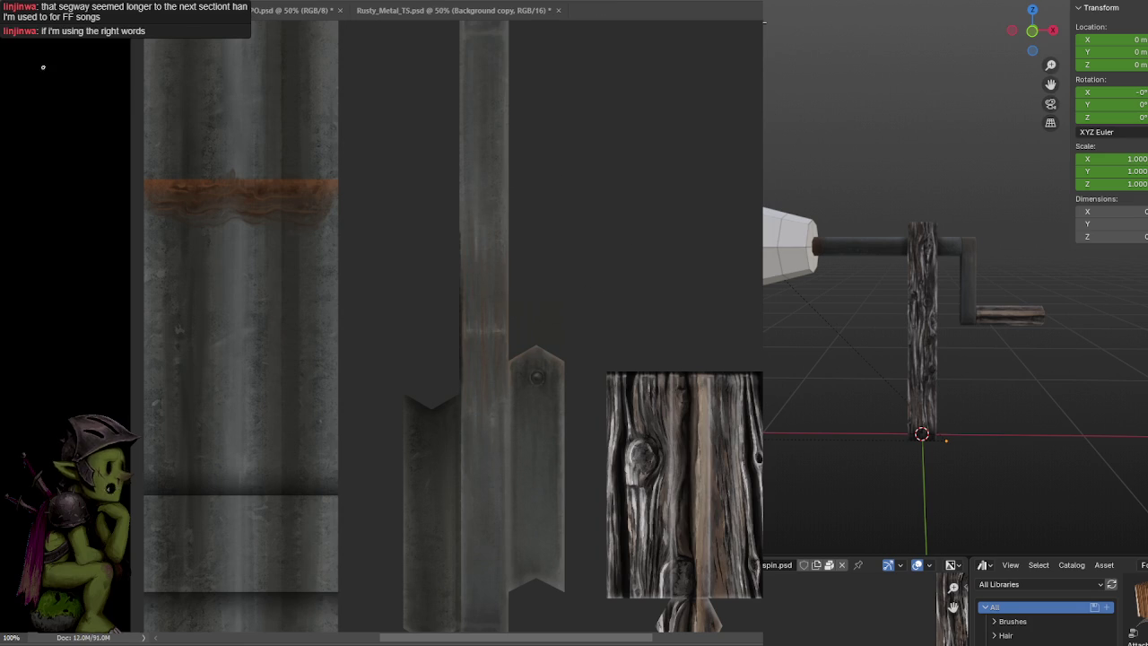
scroll(955, 376, up, 2)
middle_drag(970, 335, 935, 350)
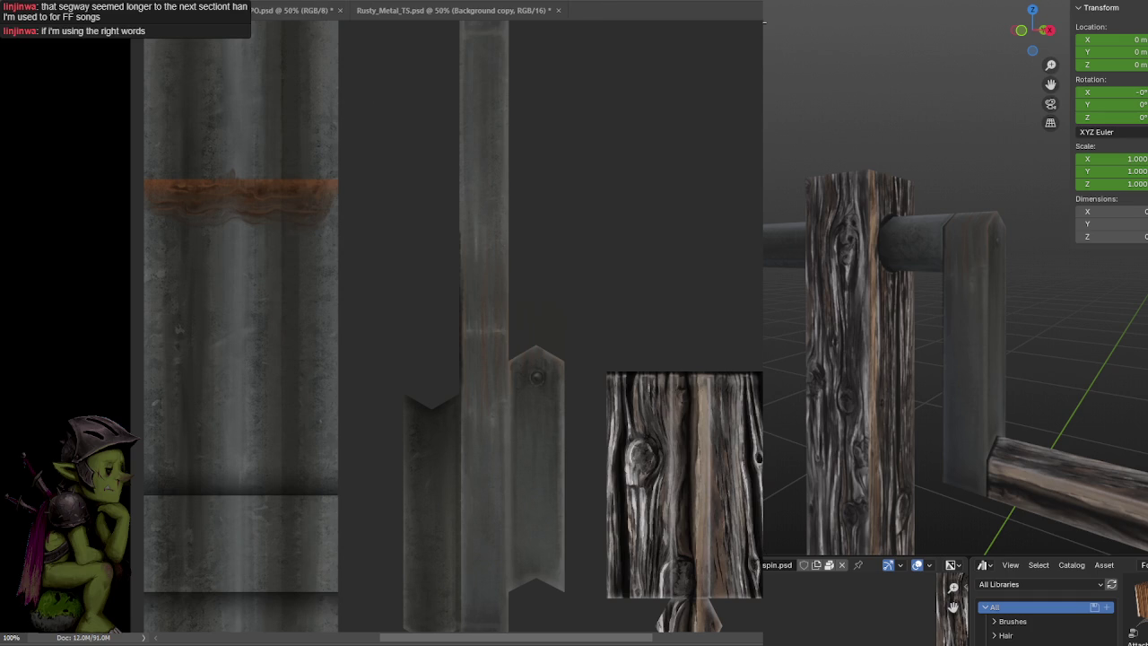
scroll(752, 229, down, 1)
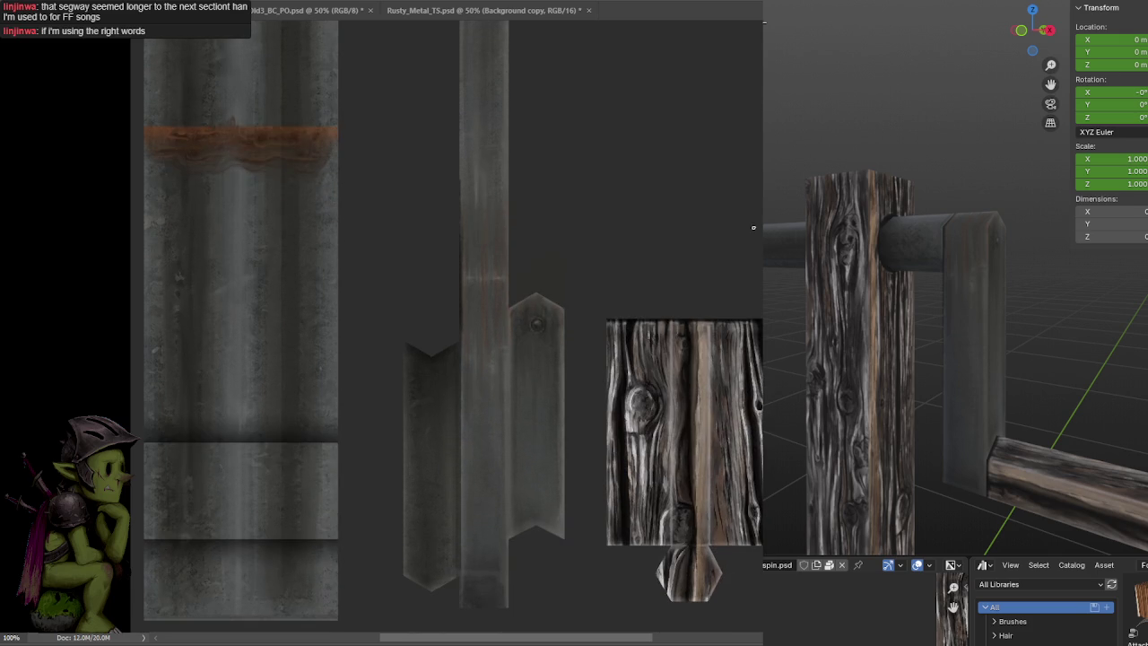
Paint a thin horizontal seam line near the top of the first wood plank and save
key(ctrl+minus)
key(ctrl+minus)
key(ctrl+minus)
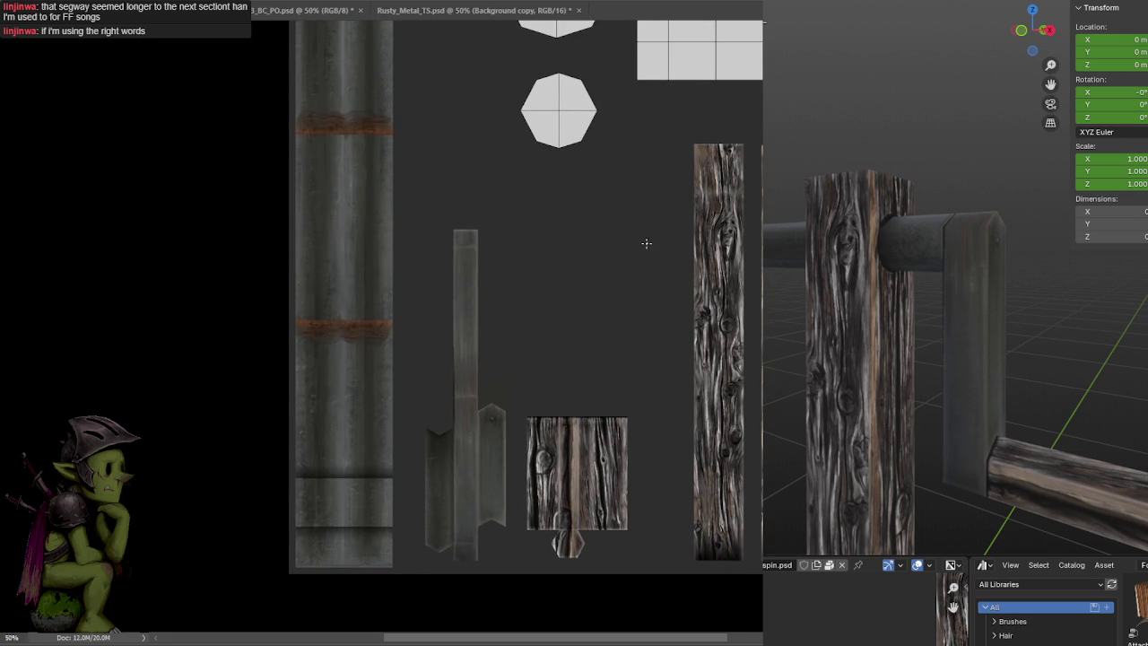
key(ctrl+plus)
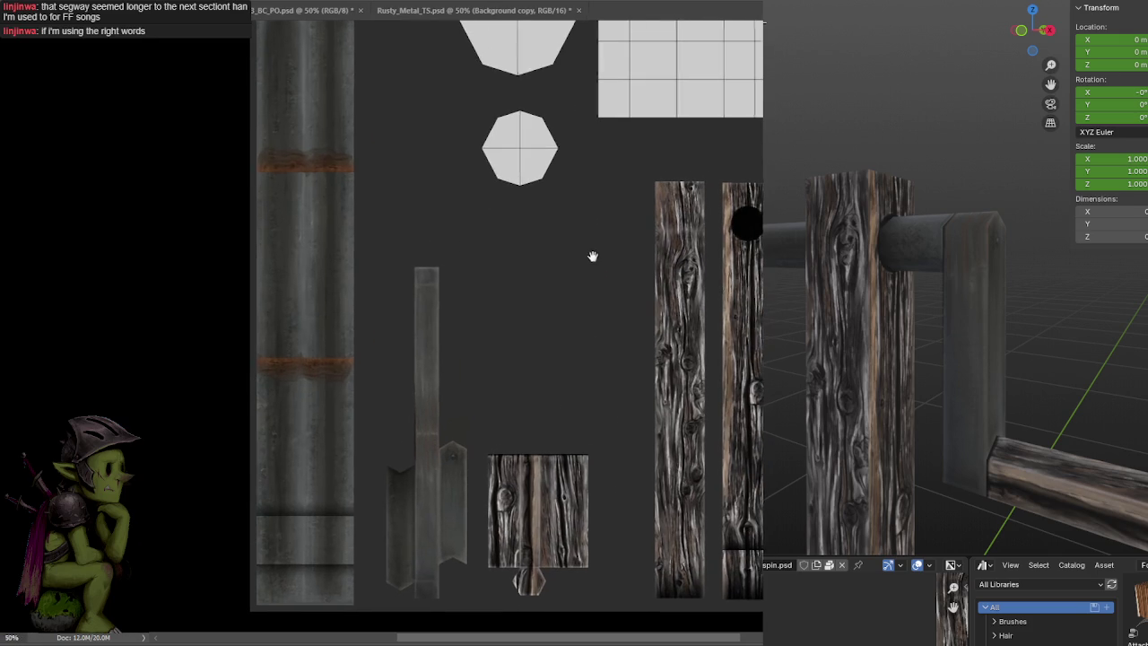
mouse_move(897, 359)
middle_down()
mouse_move(911, 355)
mouse_move(886, 335)
mouse_move(934, 326)
middle_up()
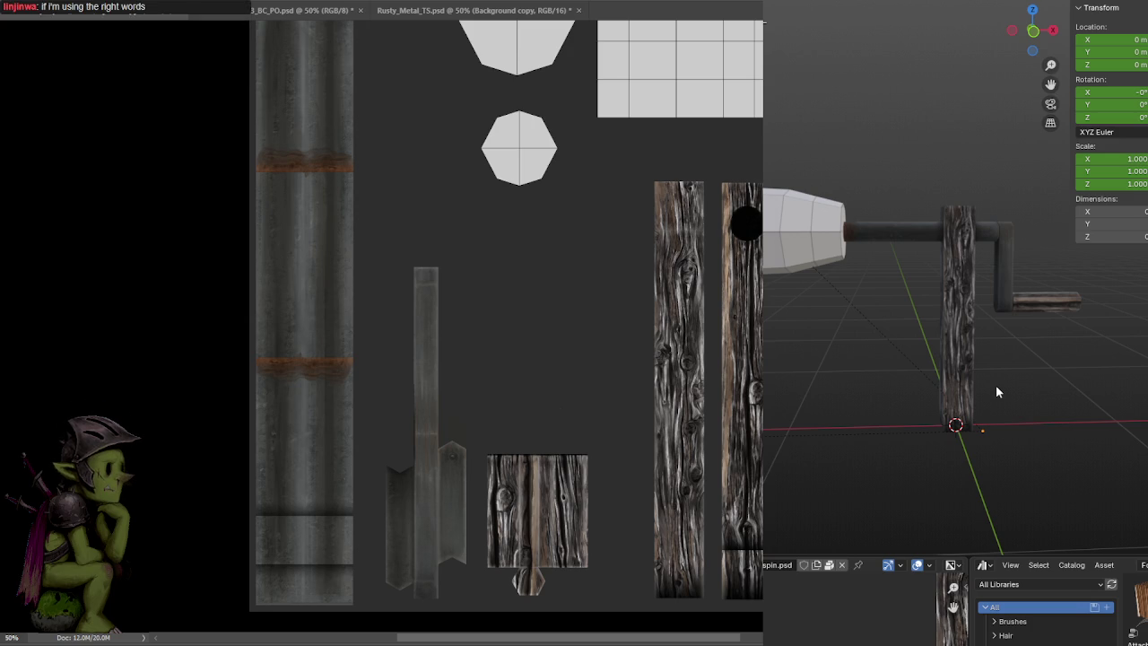
scroll(1023, 264, up, 2)
middle_drag(1024, 264, 875, 233)
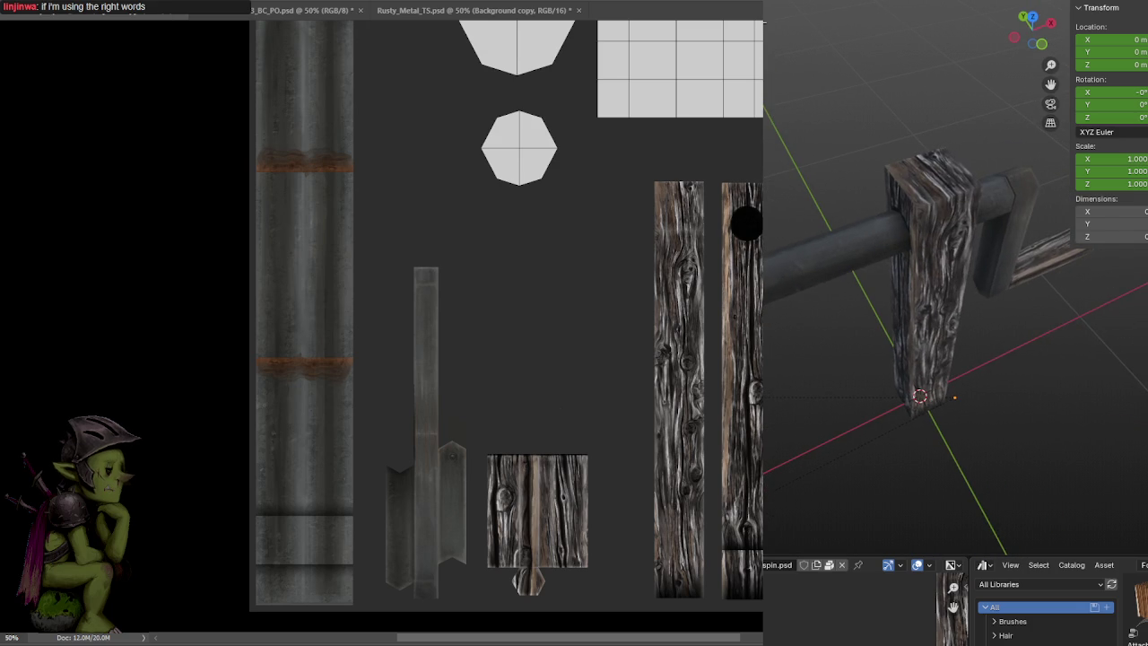
alt+scroll(743, 192, up, 2)
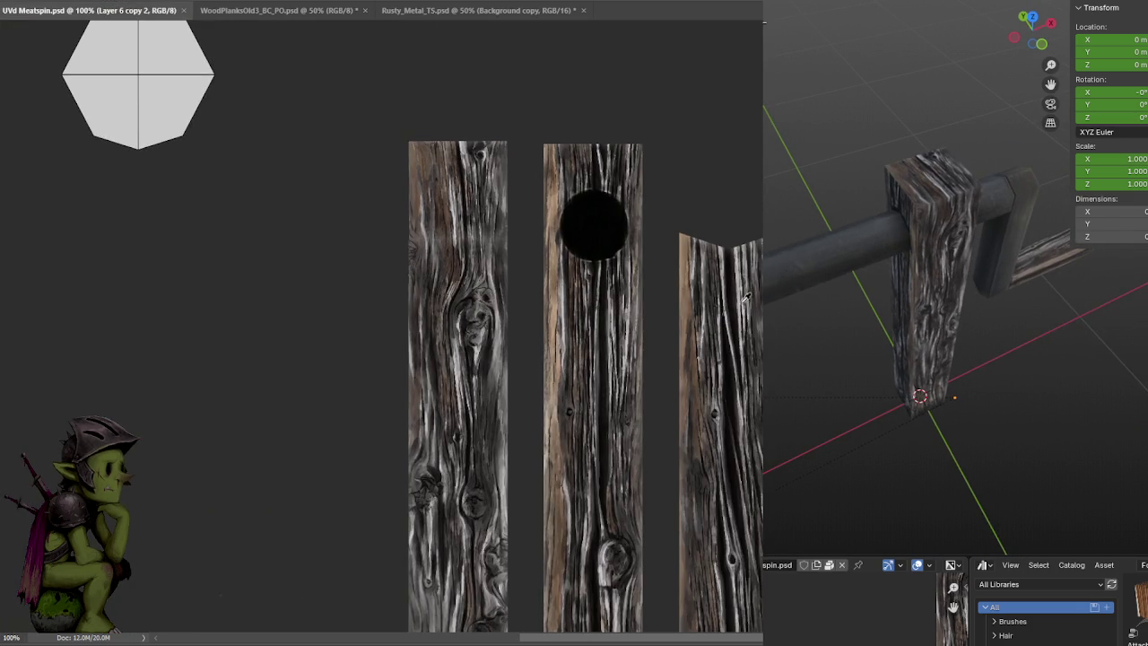
alt+scroll(686, 280, up, 2)
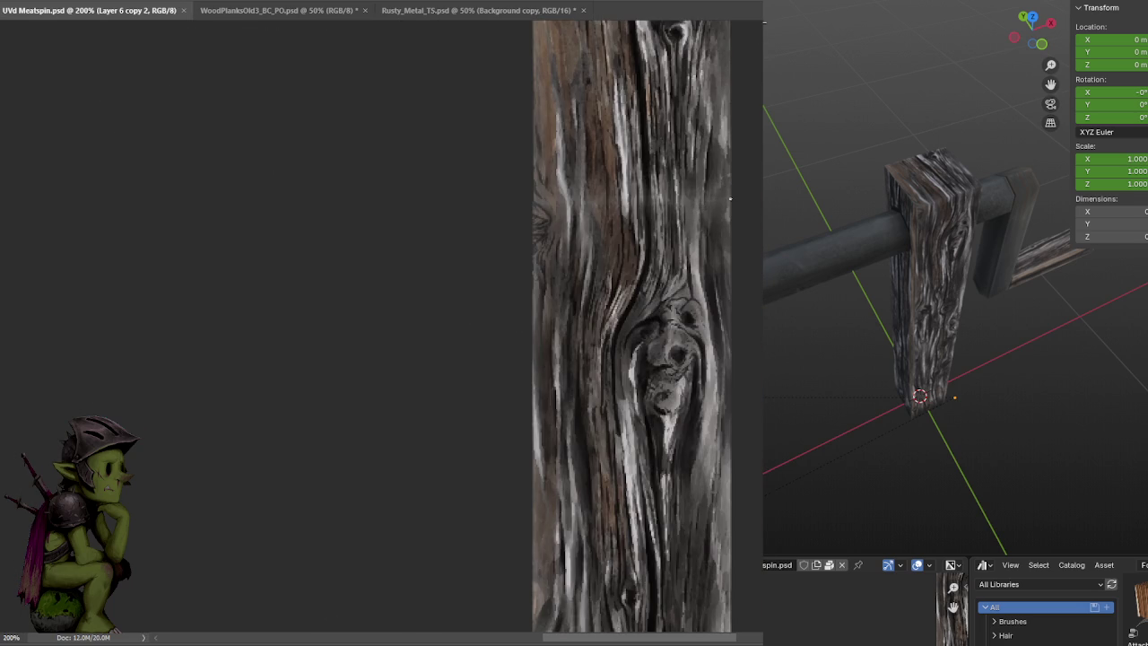
drag(709, 202, 702, 199)
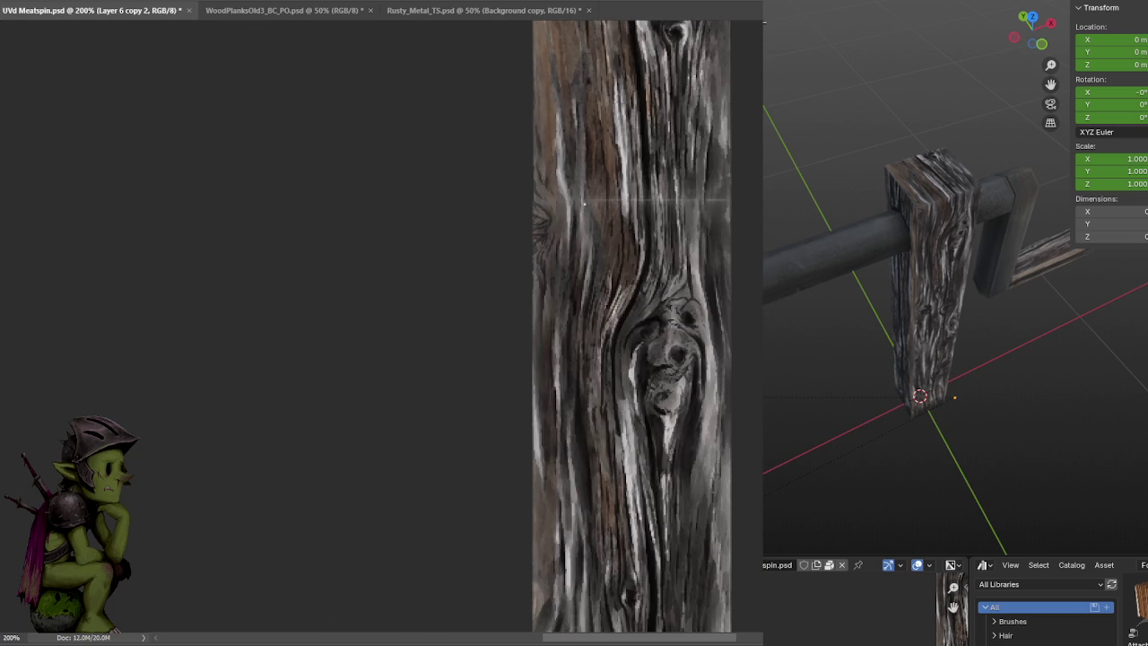
key(ctrl+s)
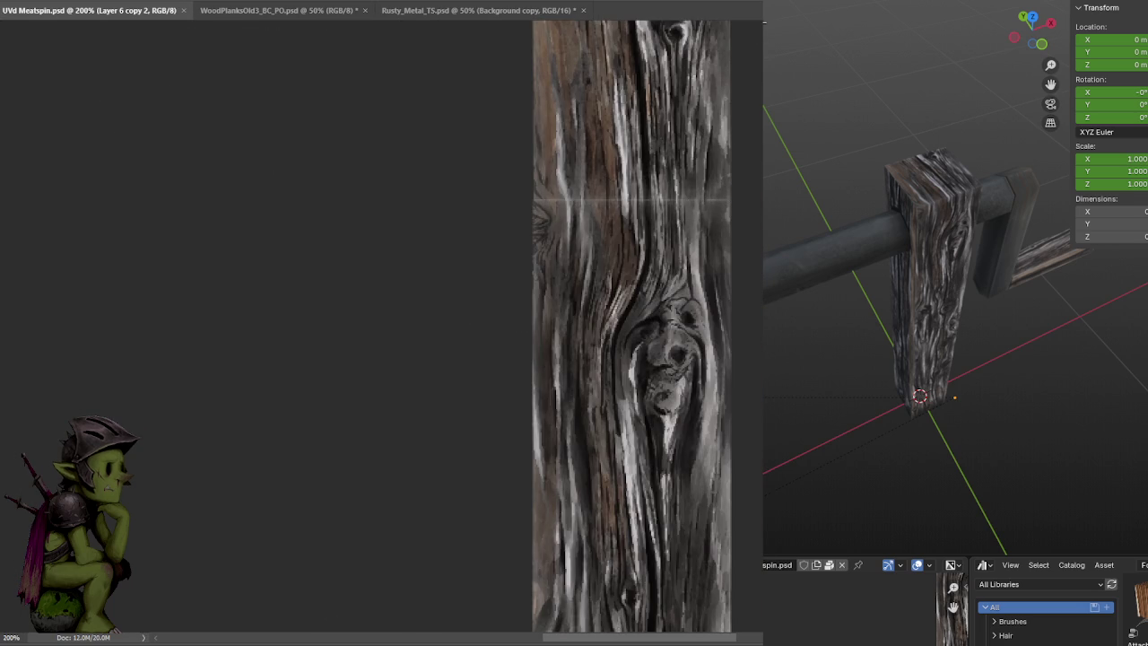
click(648, 190)
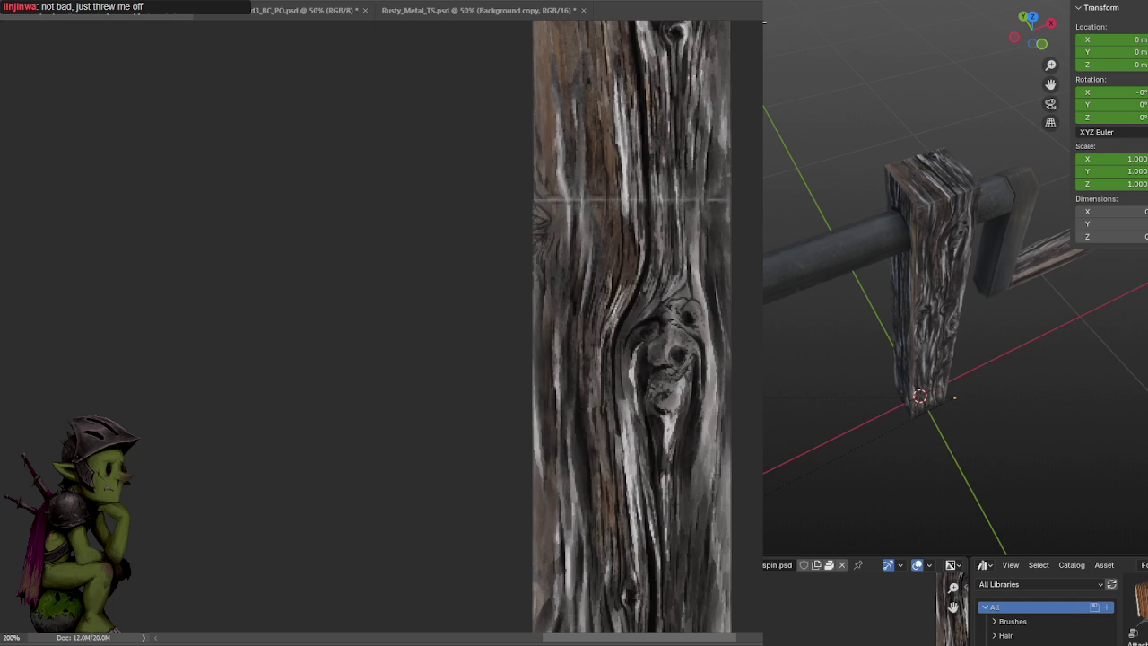
alt+scroll(686, 346, down, 2)
alt+scroll(636, 242, down, 1)
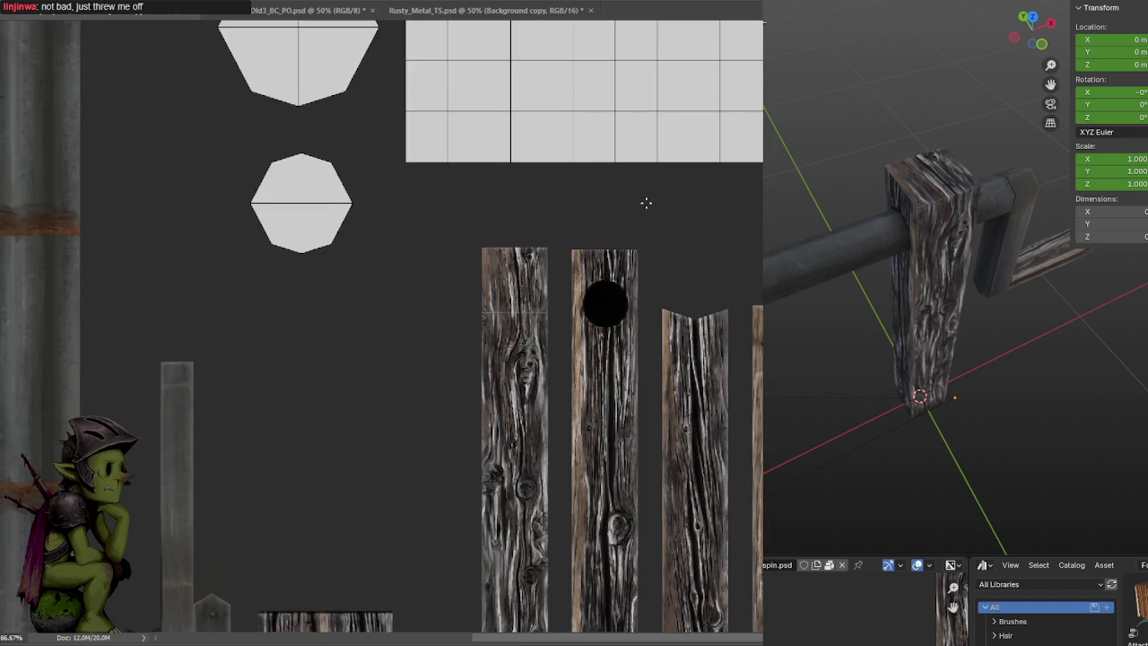
Select the large octagon, grid and small octagon islands and fill them salmon-red
scroll(645, 203, up, 2)
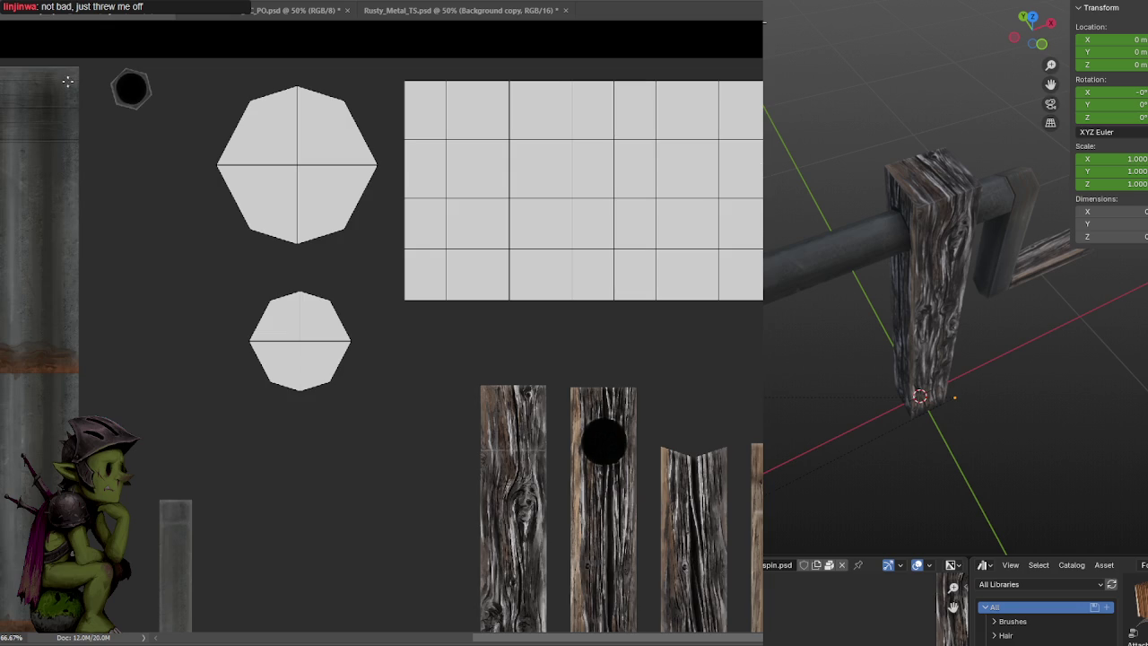
mouse_move(192, 57)
mouse_down()
mouse_move(762, 359)
mouse_move(598, 328)
mouse_up()
shift+drag(227, 280, 376, 401)
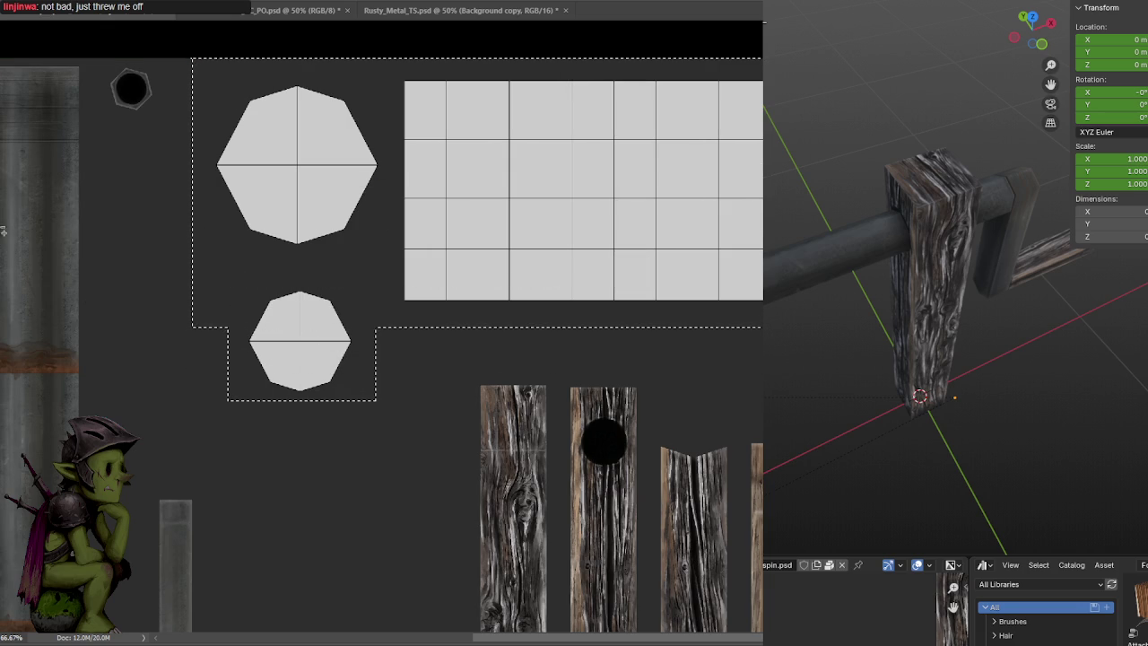
key(alt+BackSpace)
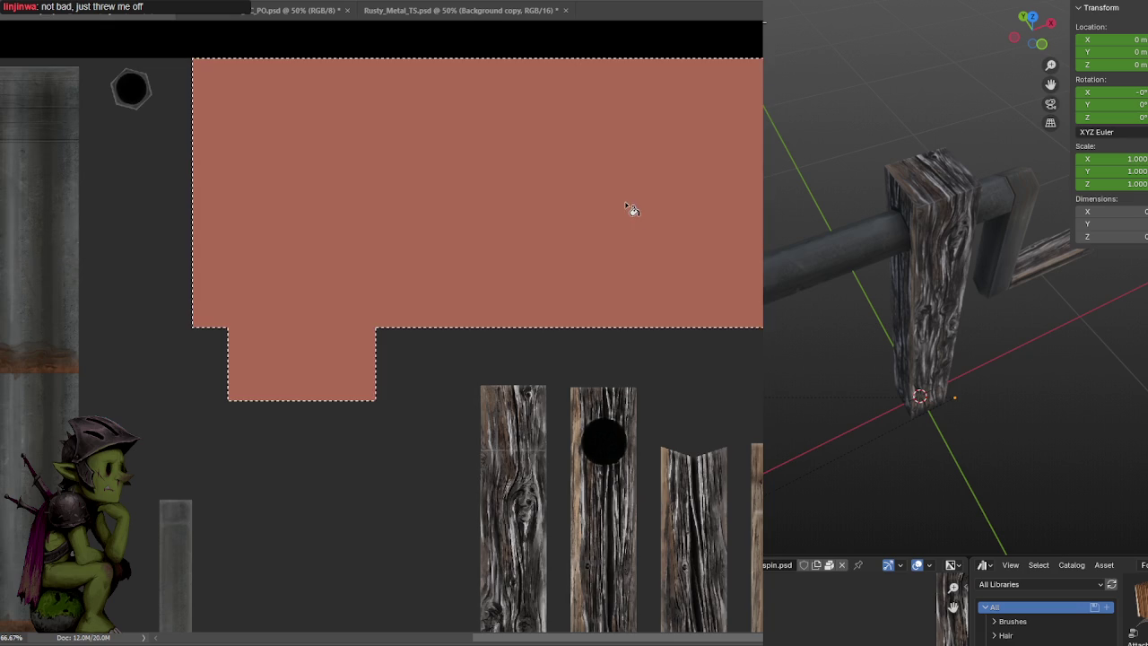
key(ctrl+d)
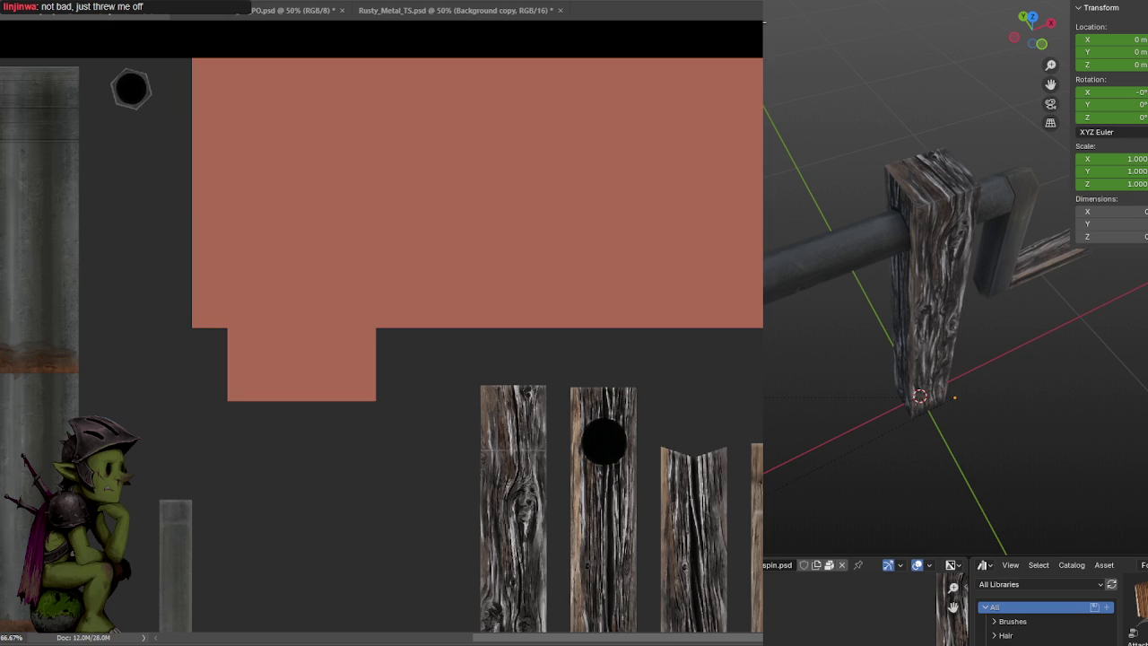
Check the salmon meat piece in Blender, then select both octagon islands
mouse_move(951, 260)
middle_down()
mouse_move(971, 221)
mouse_move(899, 241)
mouse_move(893, 226)
mouse_move(923, 209)
mouse_move(930, 242)
middle_up()
scroll(931, 210, up, 2)
scroll(926, 209, up, 2)
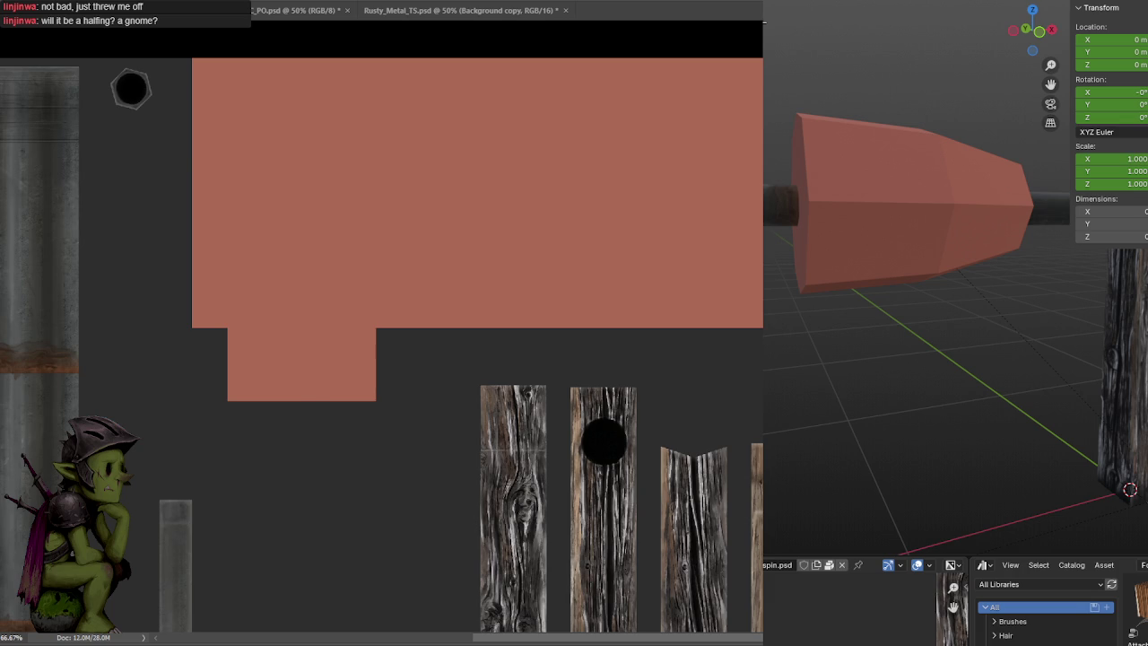
drag(563, 133, 601, 178)
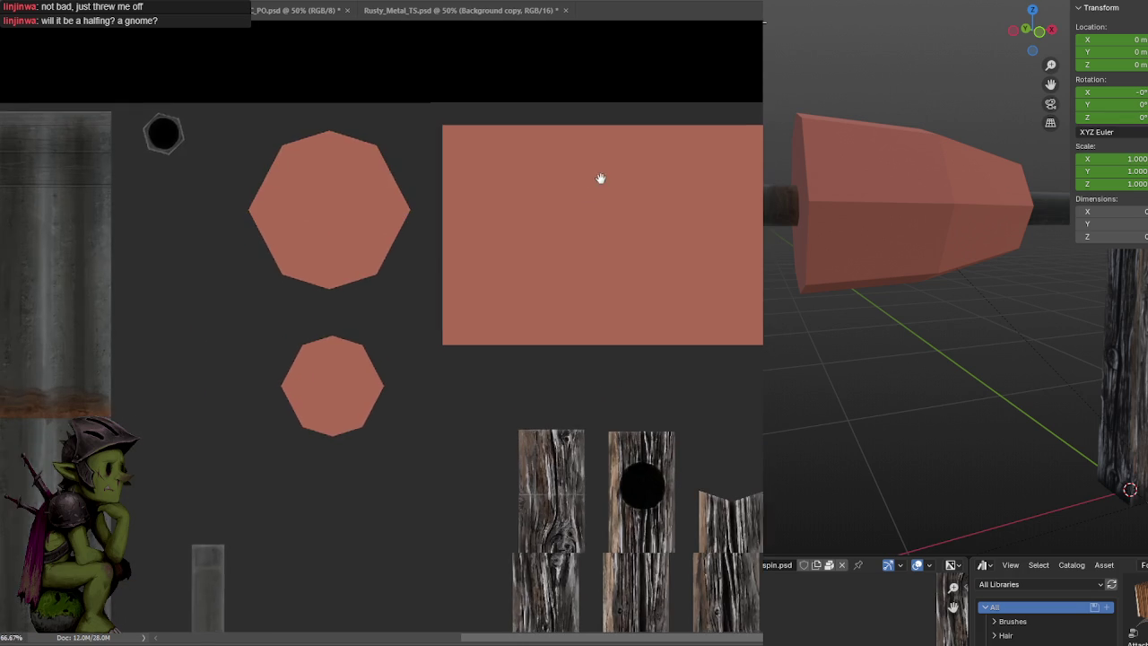
drag(386, 101, 464, 99)
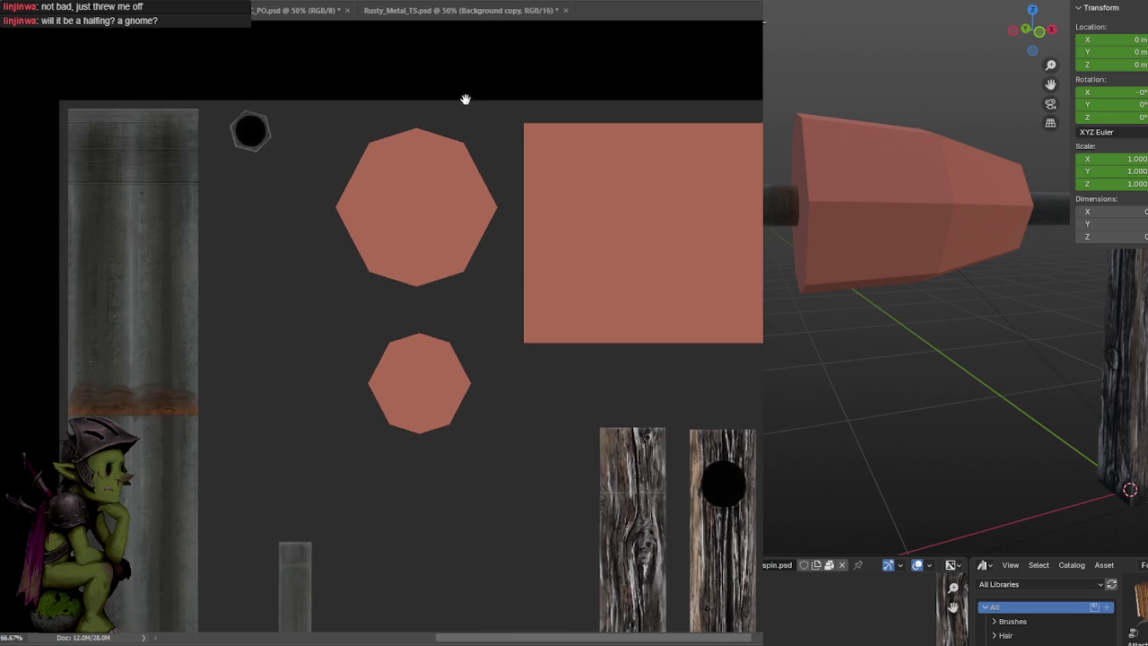
drag(309, 104, 509, 440)
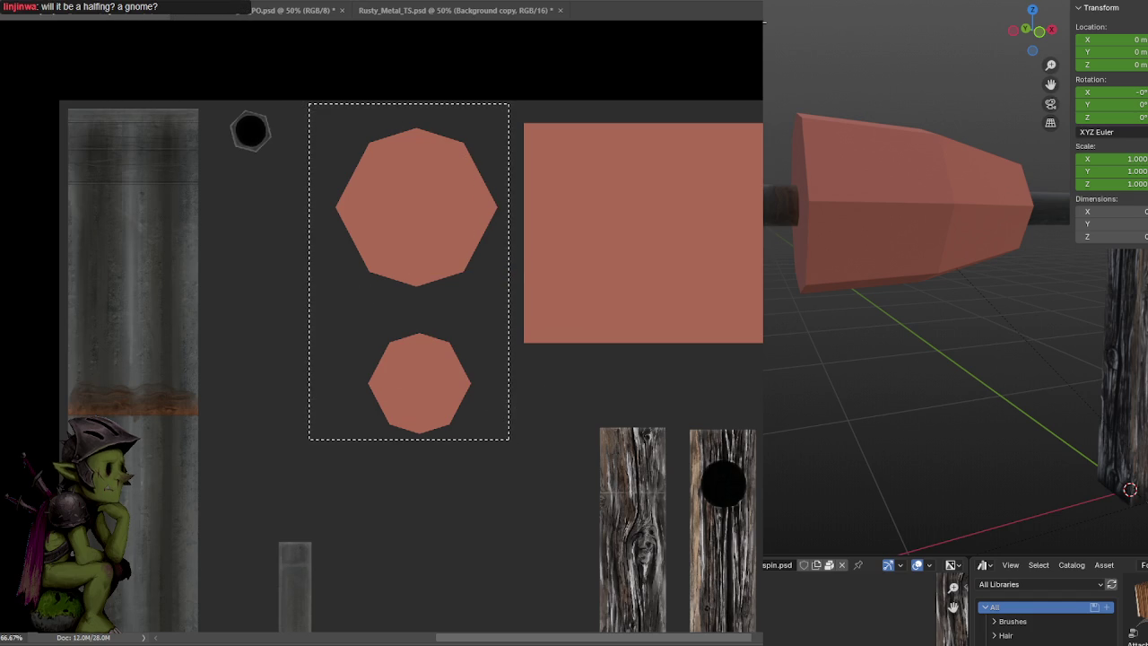
Try darkening the octagons to deep red with Levels, then undo it
key(ctrl+l)
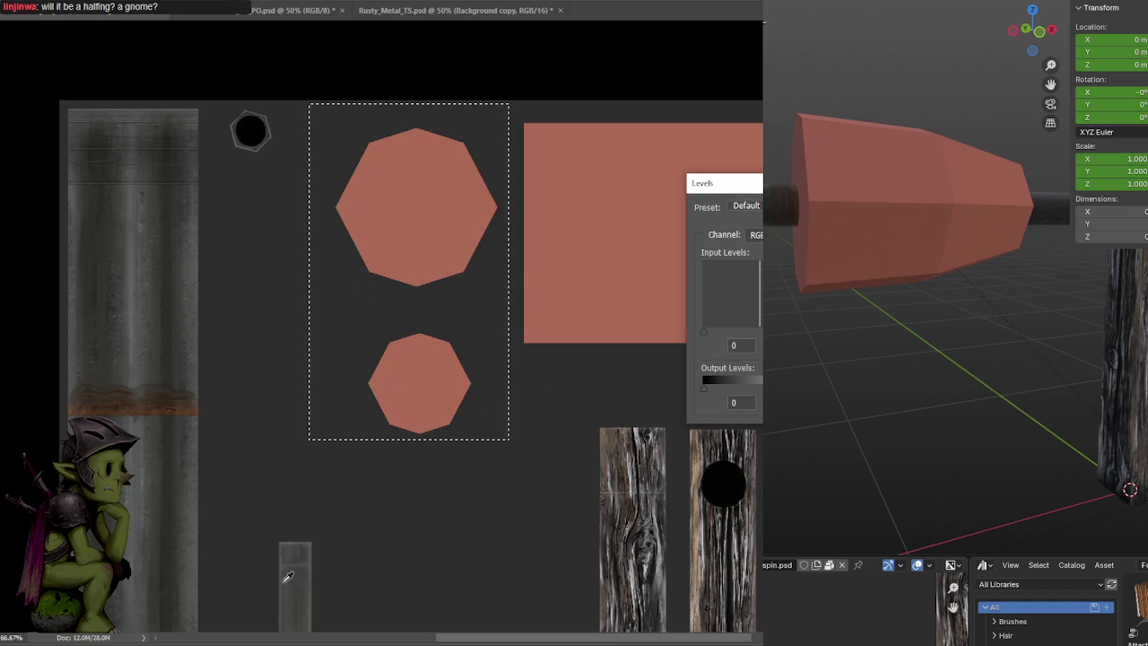
drag(818, 331, 861, 331)
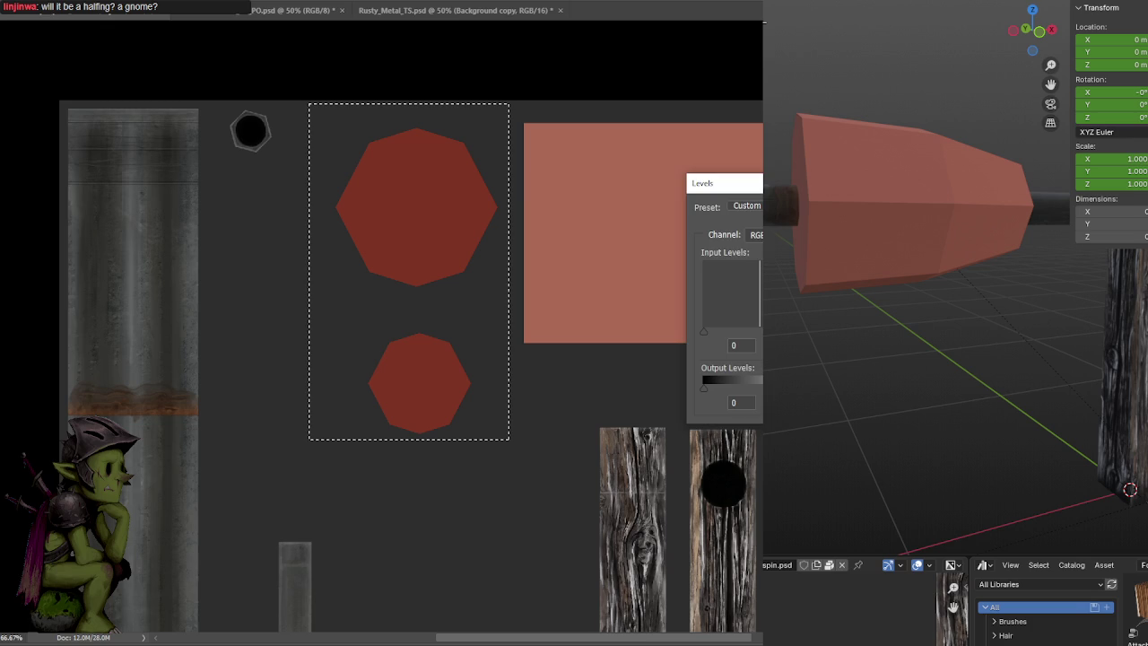
key(Return)
key(ctrl+s)
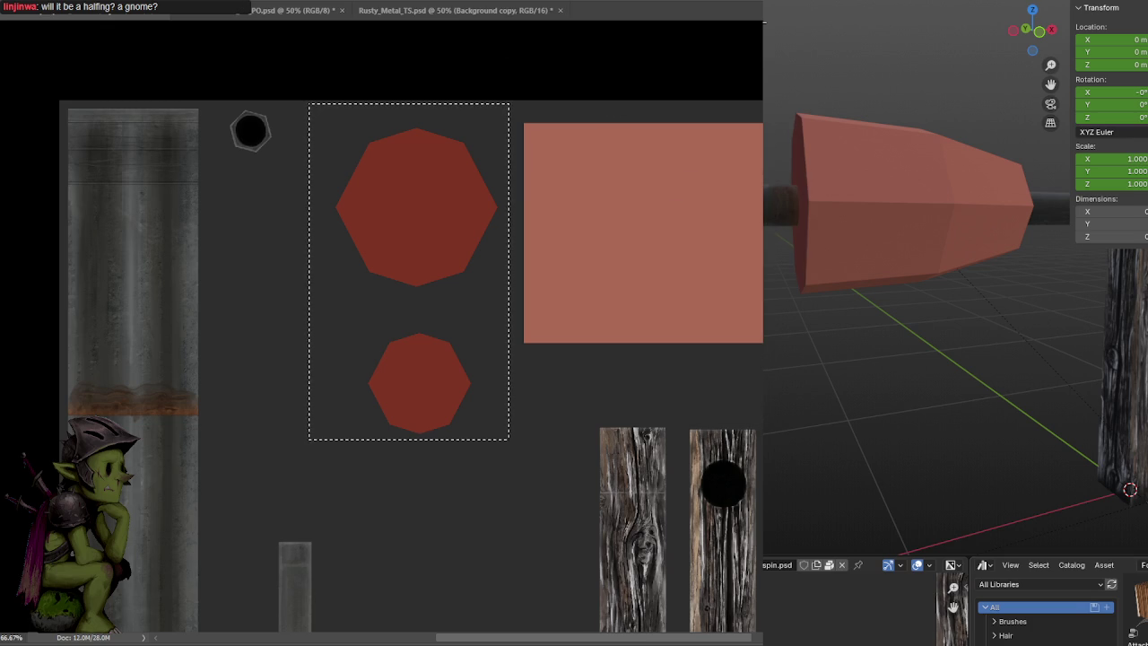
scroll(987, 386, down, 3)
mouse_move(942, 377)
middle_down()
mouse_move(986, 386)
mouse_move(953, 376)
middle_up()
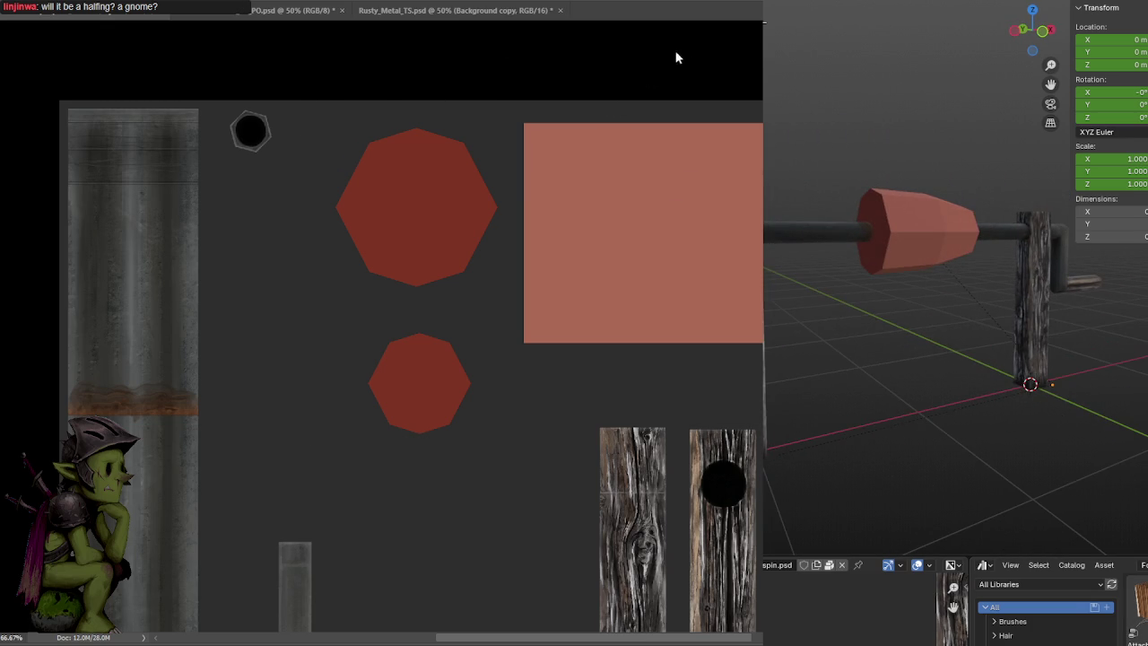
key(ctrl+z)
key(ctrl+z)
key(ctrl+d)
Darken the large rectangle island to deep red with Levels and save
mouse_move(508, 104)
mouse_down()
mouse_move(763, 365)
mouse_move(745, 331)
mouse_up()
key(ctrl+l)
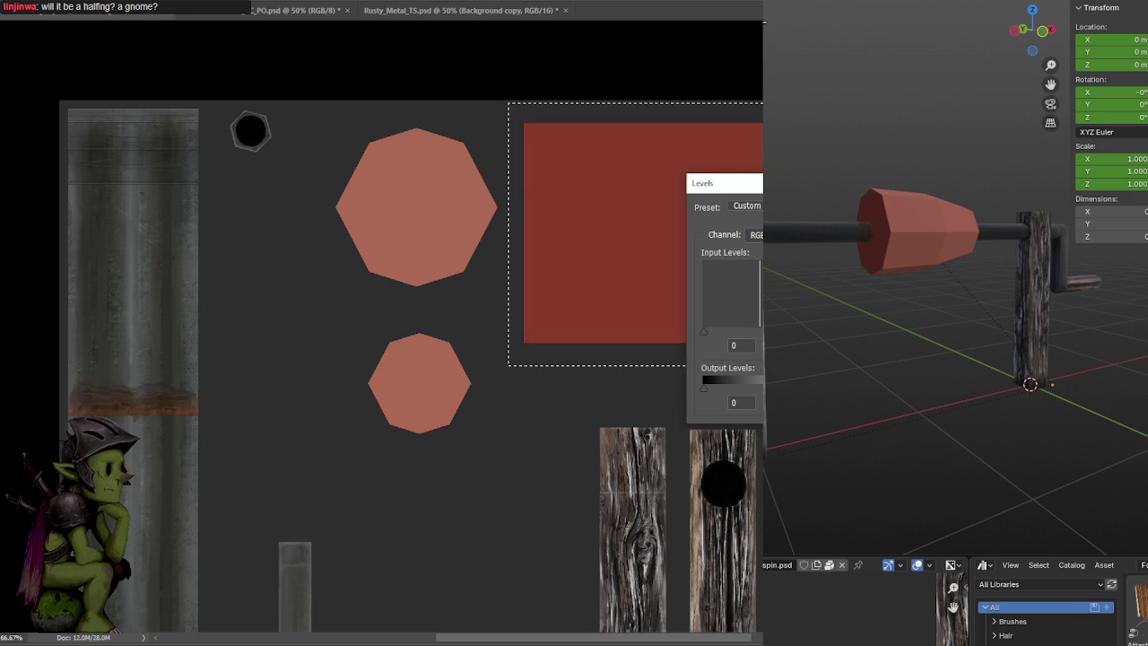
key(Return)
key(ctrl+s)
key(ctrl+d)
mouse_move(924, 359)
middle_down()
mouse_move(963, 362)
mouse_move(911, 377)
middle_up()
scroll(963, 362, up, 2)
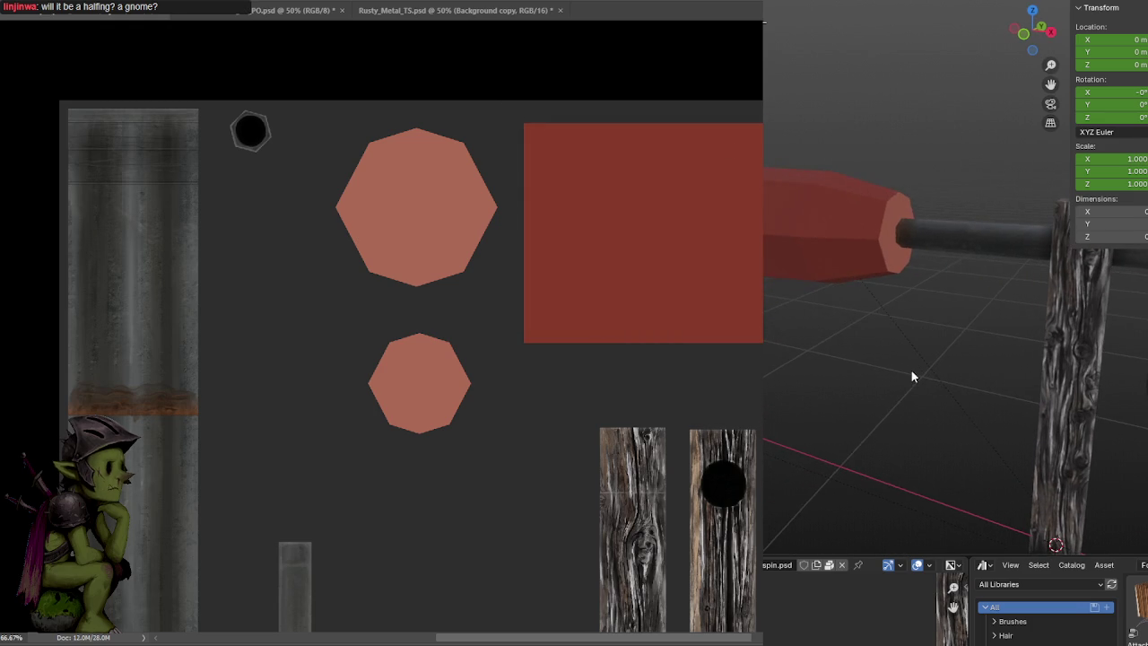
Slightly darken the small octagon island with Levels
drag(350, 323, 489, 475)
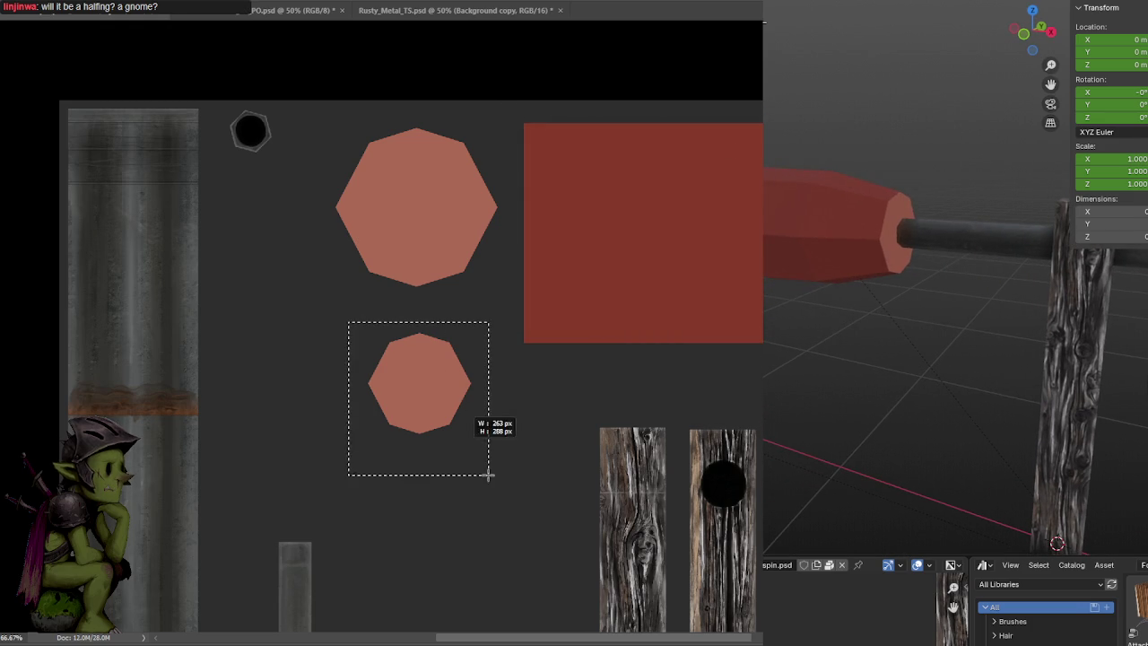
key(ctrl+l)
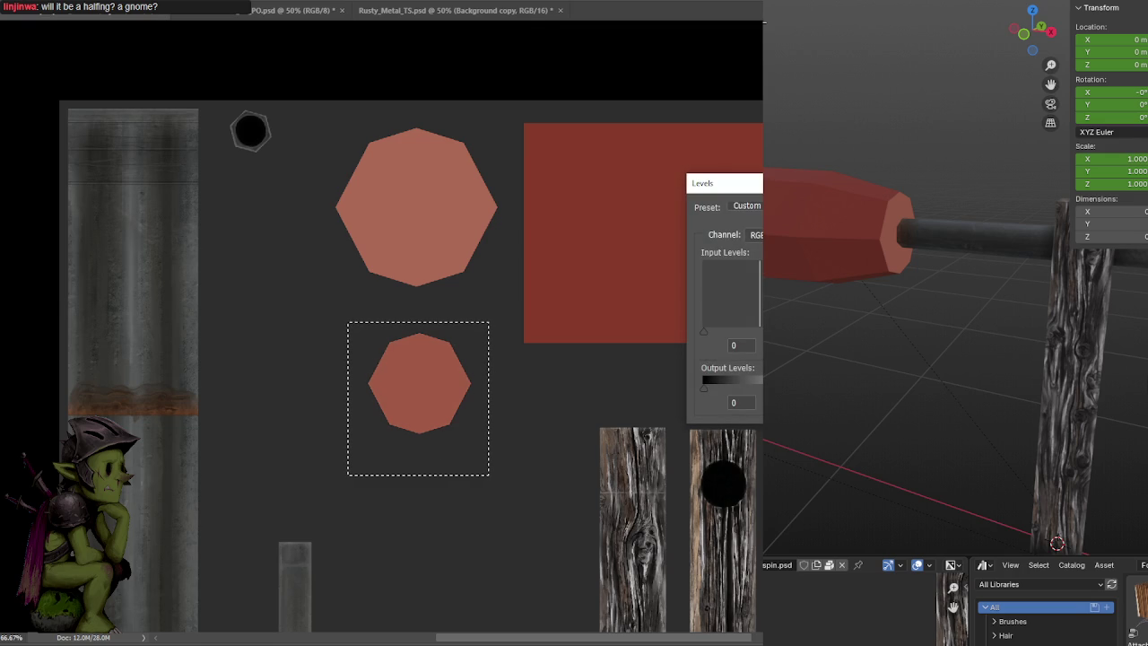
key(Return)
drag(680, 320, 712, 304)
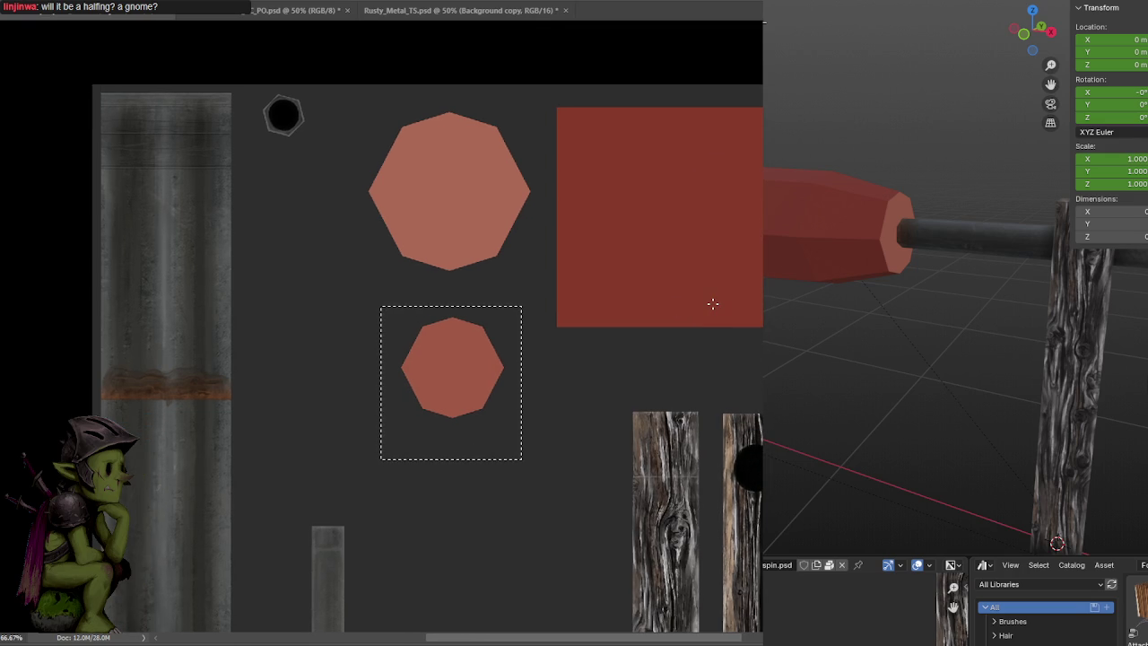
key(ctrl+plus)
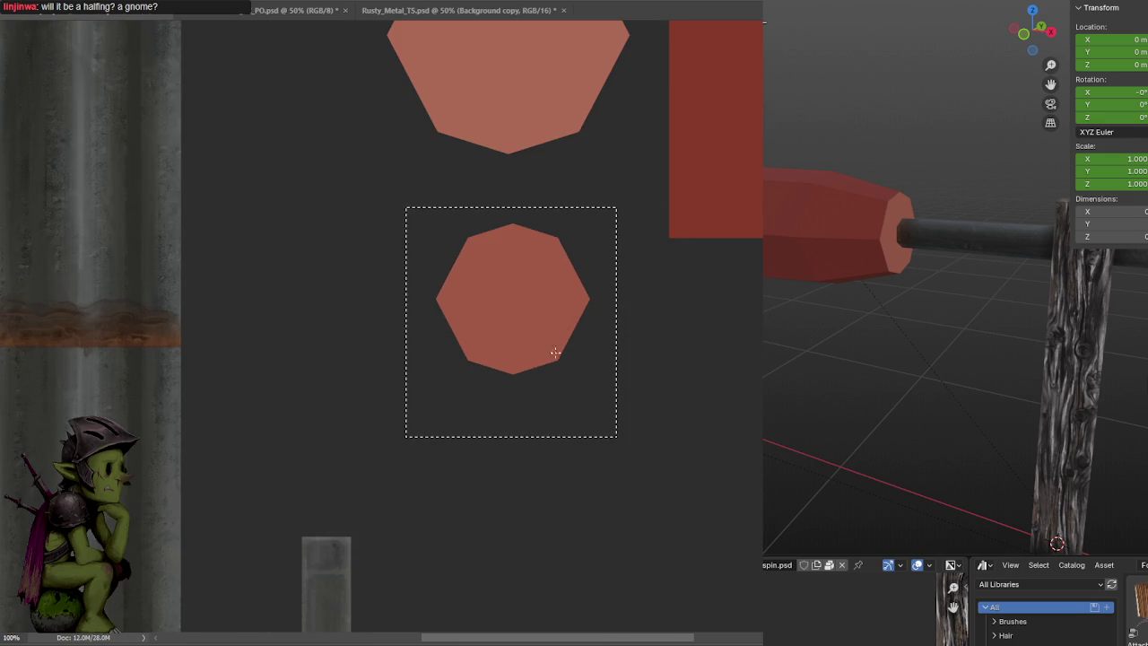
Shade the small octagon's rim darker and paint a lighter stroke down the red block's left edge
mouse_move(559, 343)
mouse_down()
mouse_move(572, 302)
mouse_move(542, 346)
mouse_move(502, 356)
mouse_move(476, 336)
mouse_move(488, 353)
mouse_move(533, 356)
mouse_move(476, 348)
mouse_move(454, 308)
mouse_move(470, 261)
mouse_move(517, 239)
mouse_move(546, 251)
mouse_move(560, 311)
mouse_move(514, 347)
mouse_move(547, 295)
mouse_move(497, 341)
mouse_move(527, 269)
mouse_up()
key(ctrl+s)
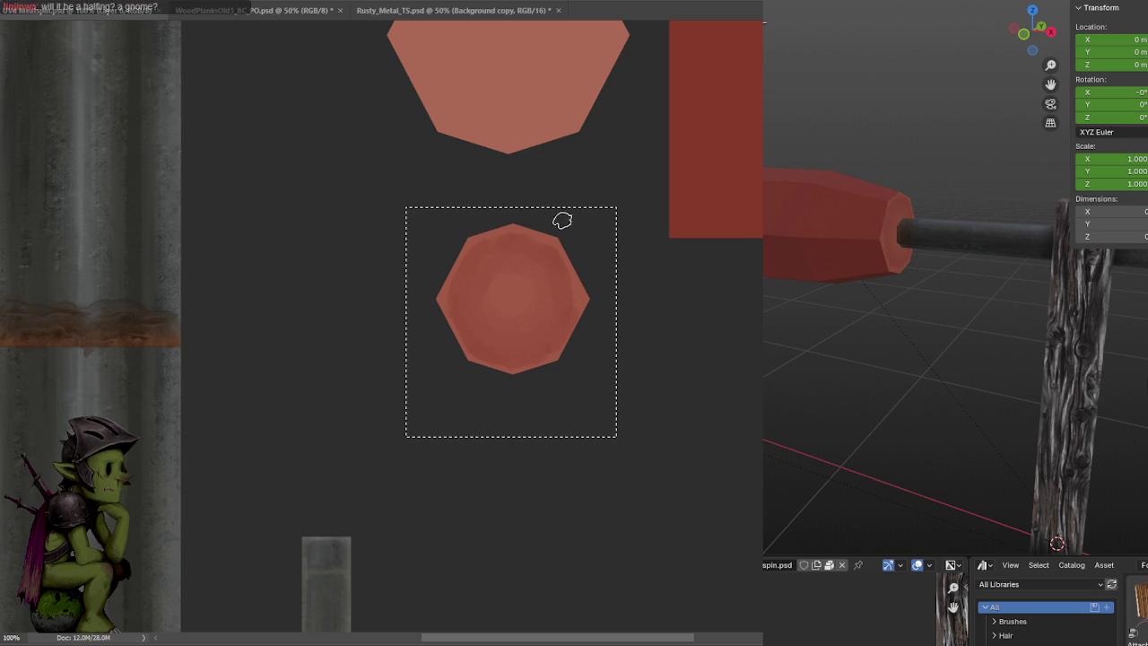
mouse_move(558, 77)
mouse_down()
mouse_move(595, 272)
mouse_move(574, 353)
mouse_up()
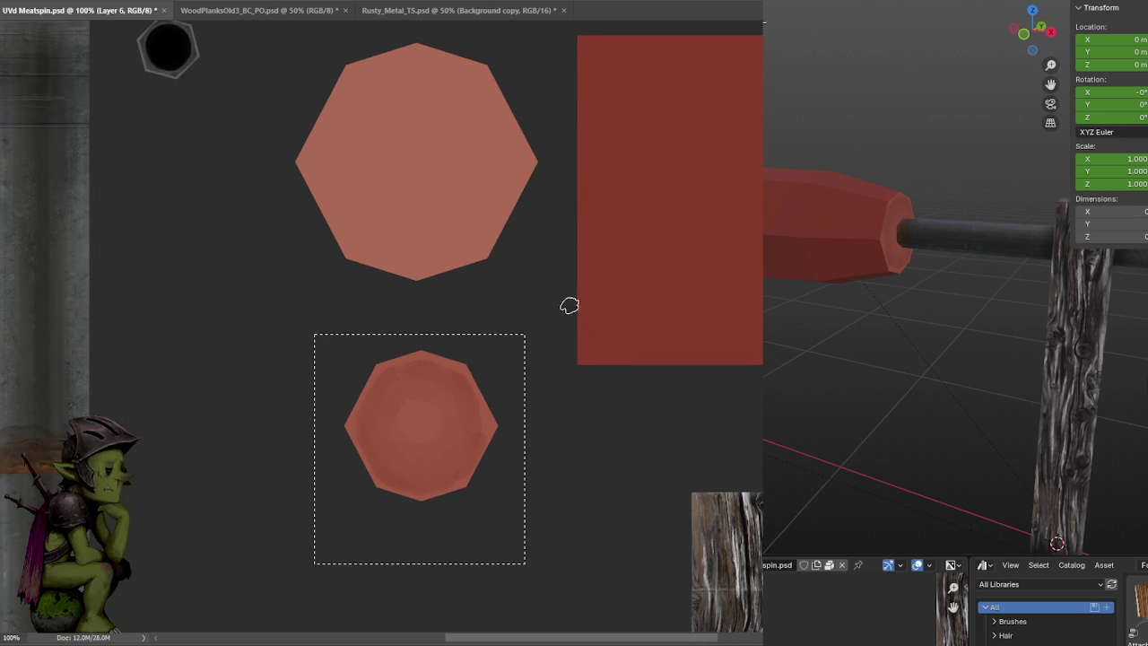
key(ctrl+d)
mouse_move(575, 354)
mouse_down()
mouse_move(576, 56)
mouse_move(563, 322)
mouse_up()
key(ctrl+z)
mouse_move(546, 440)
mouse_down()
mouse_move(242, 515)
mouse_move(195, 495)
mouse_up()
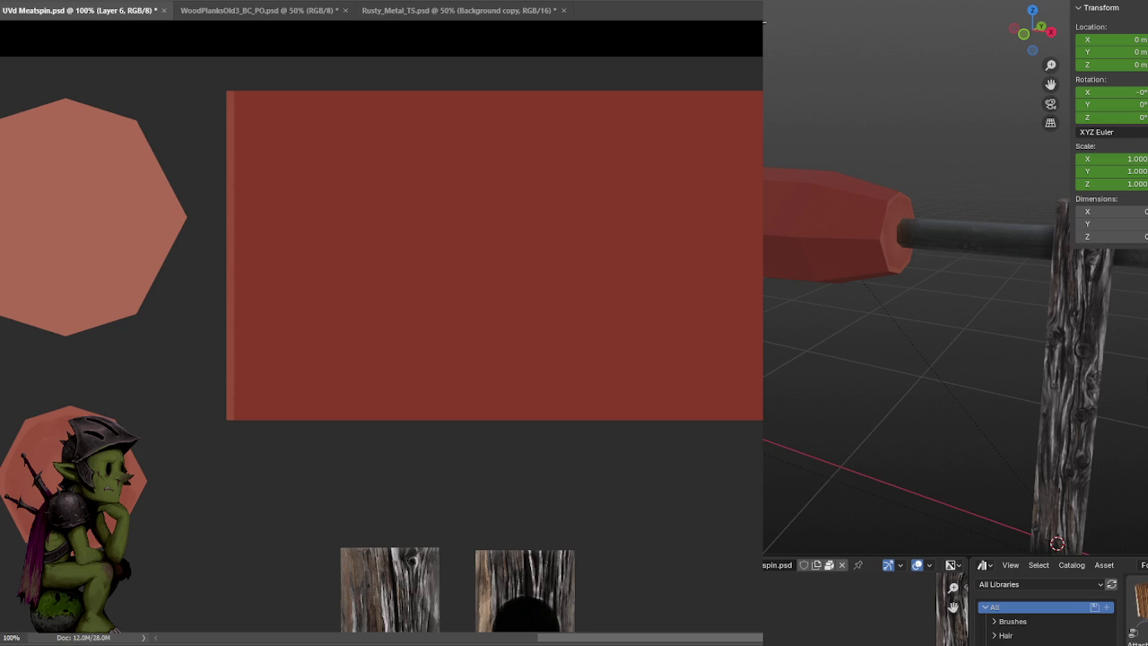
Save and orbit the Blender preview to see the whole frame with post and crank
key(ctrl+s)
key(ctrl+s)
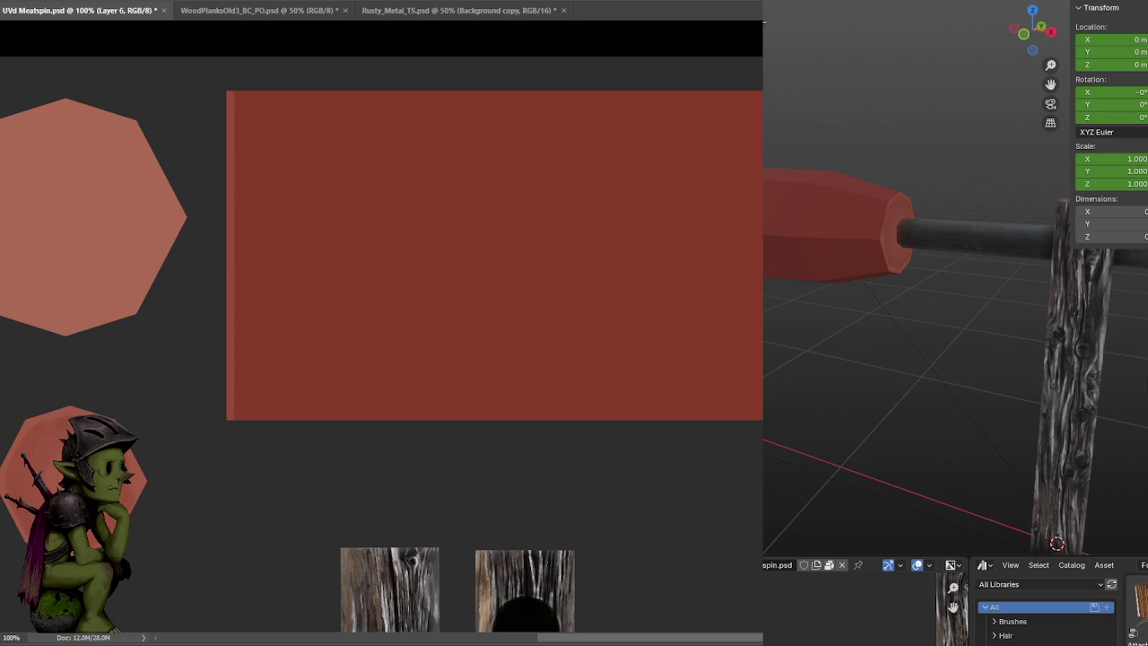
middle_drag(861, 270, 894, 261)
mouse_move(997, 272)
middle_down()
mouse_move(971, 287)
mouse_move(851, 285)
middle_up()
scroll(849, 277, up, 3)
scroll(872, 273, up, 3)
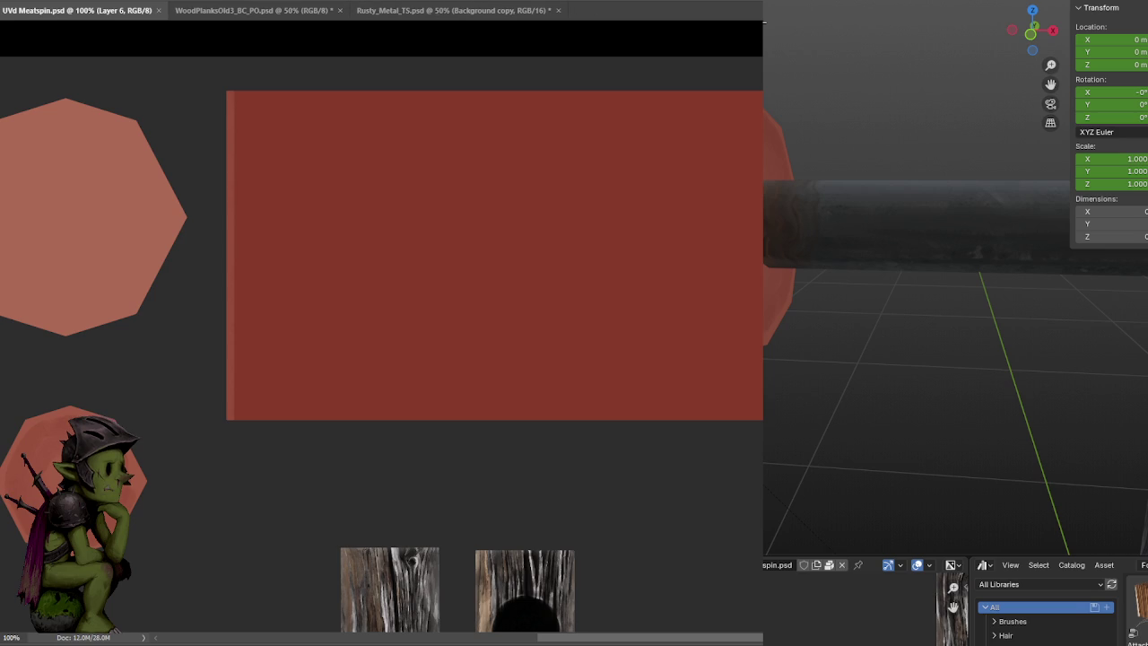
mouse_move(834, 312)
middle_down()
mouse_move(901, 329)
mouse_move(763, 308)
mouse_move(861, 323)
middle_up()
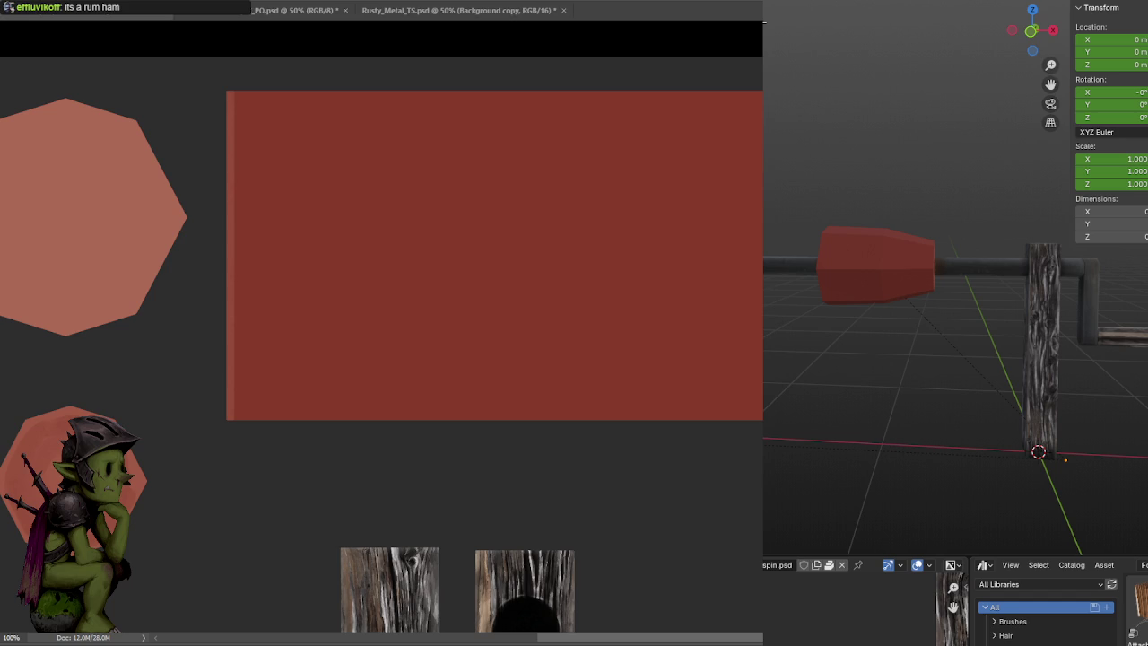
Try three dark vertical lines across the red rectangle, undoing each one
shift+drag(707, 438, 707, 90)
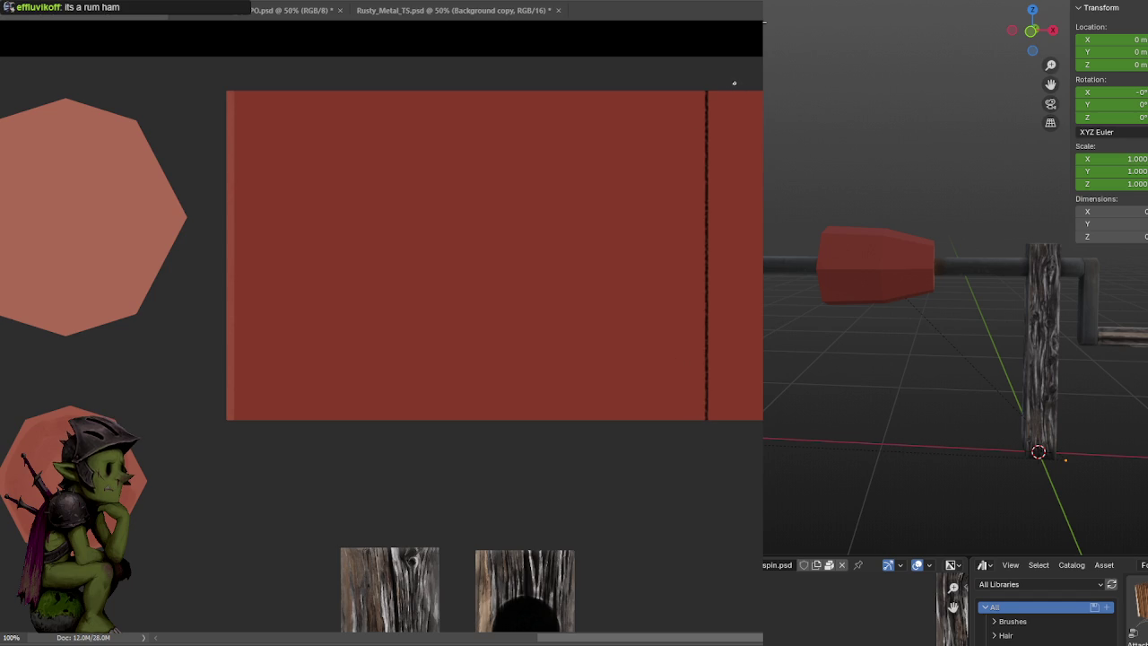
key(ctrl+z)
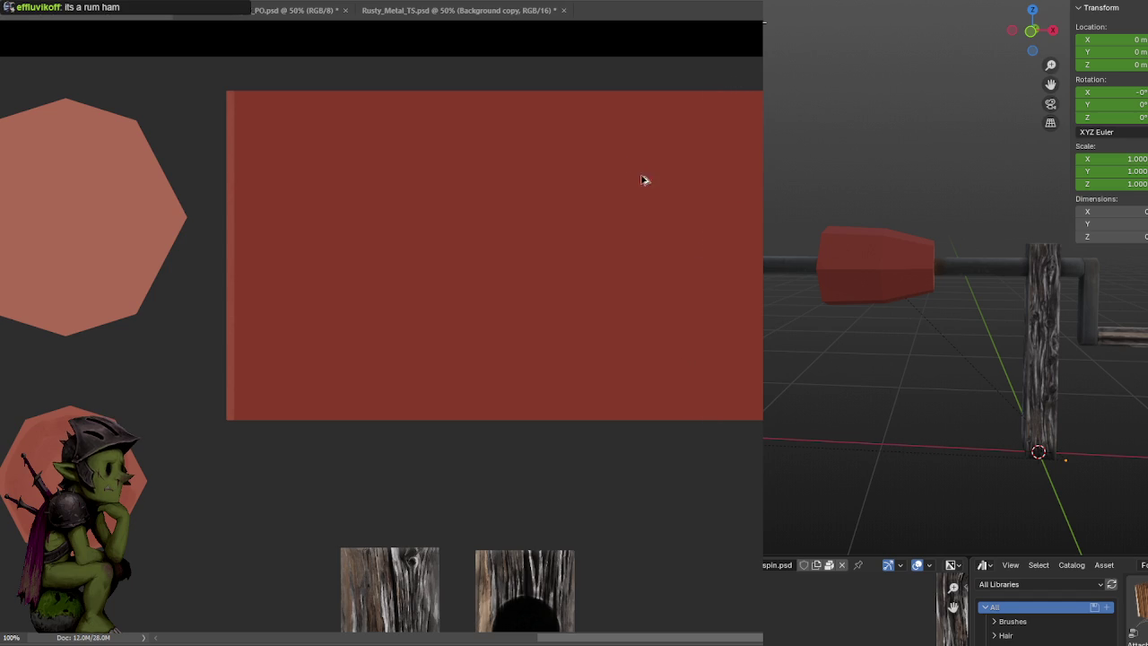
shift+drag(613, 77, 618, 432)
key(ctrl+z)
shift+drag(517, 80, 523, 453)
key(ctrl+z)
mouse_move(912, 376)
middle_down()
mouse_move(1098, 335)
mouse_move(888, 354)
middle_up()
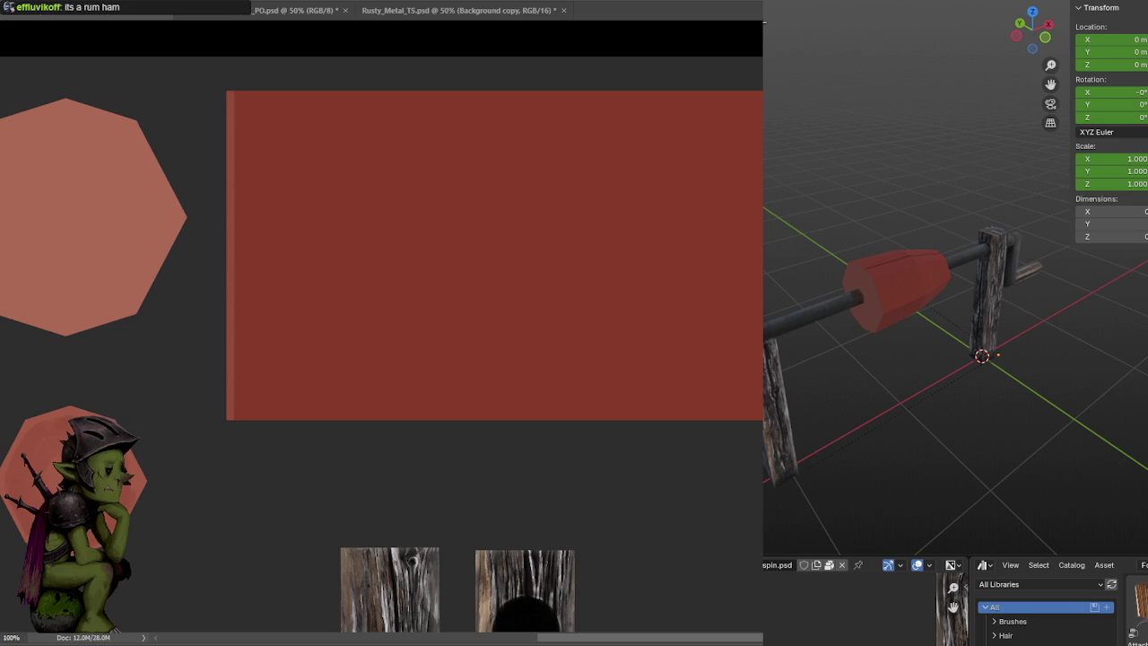
scroll(228, 484, up, 1)
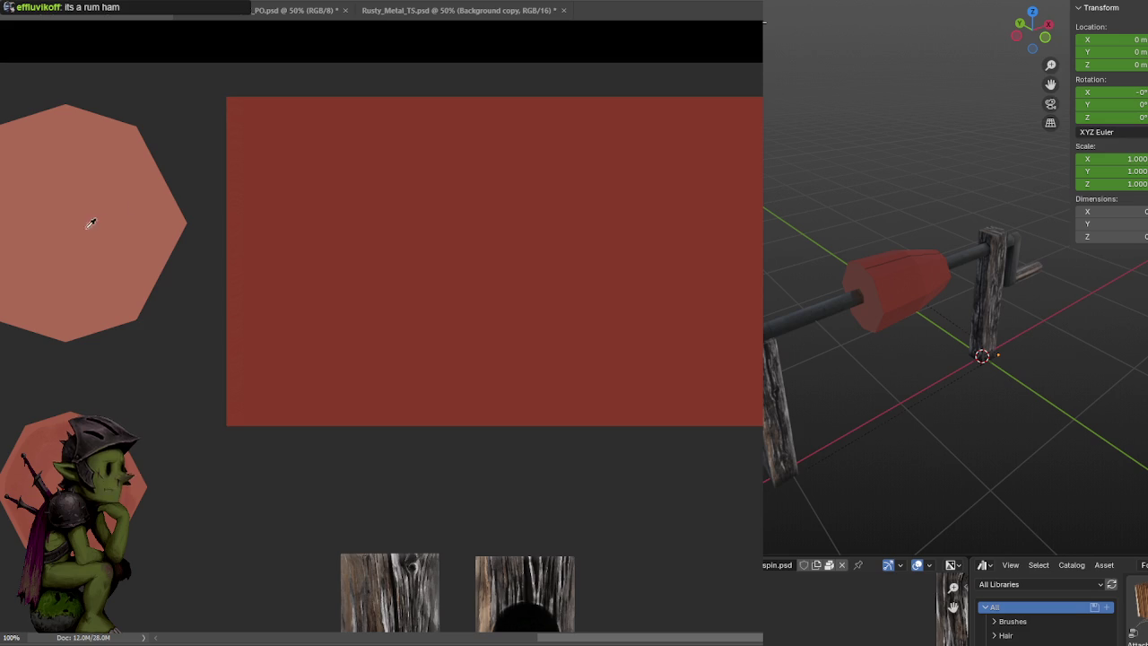
Brush lighter textured bands along the red rectangle's top and bottom, then zoom to 200%
drag(221, 99, 762, 100)
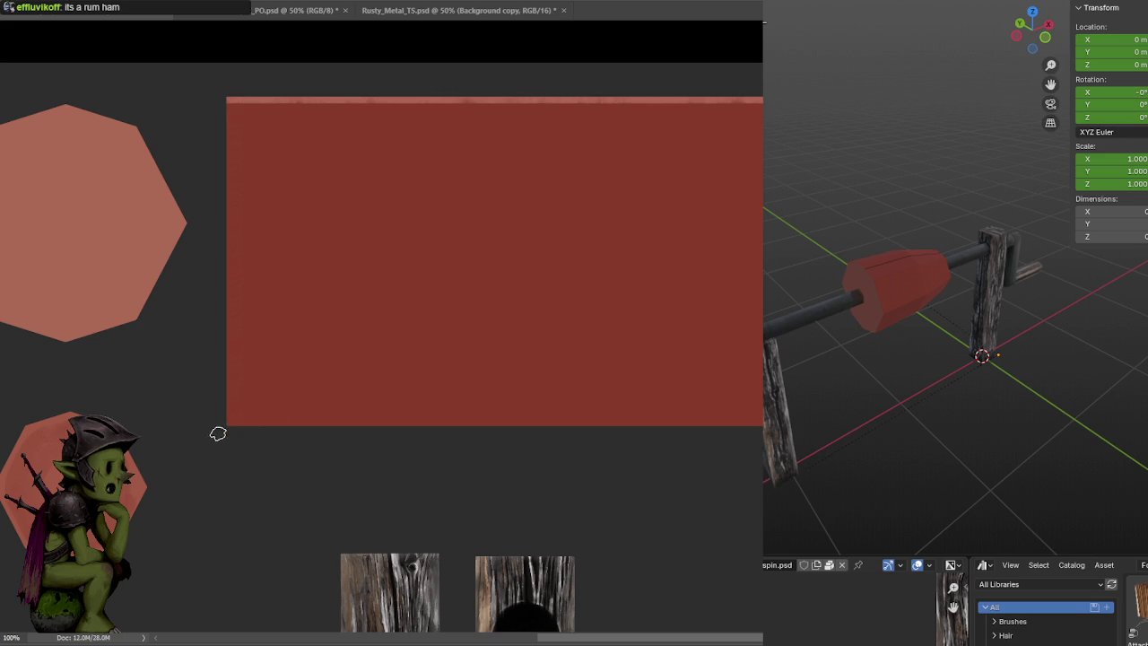
drag(218, 435, 762, 429)
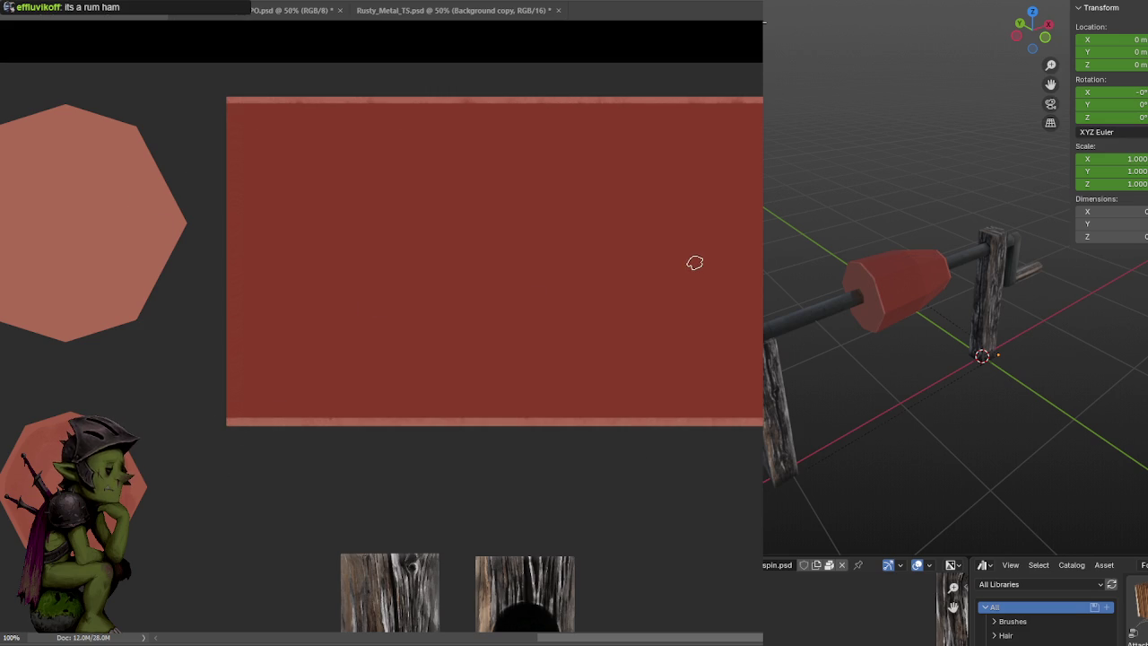
drag(520, 290, 705, 172)
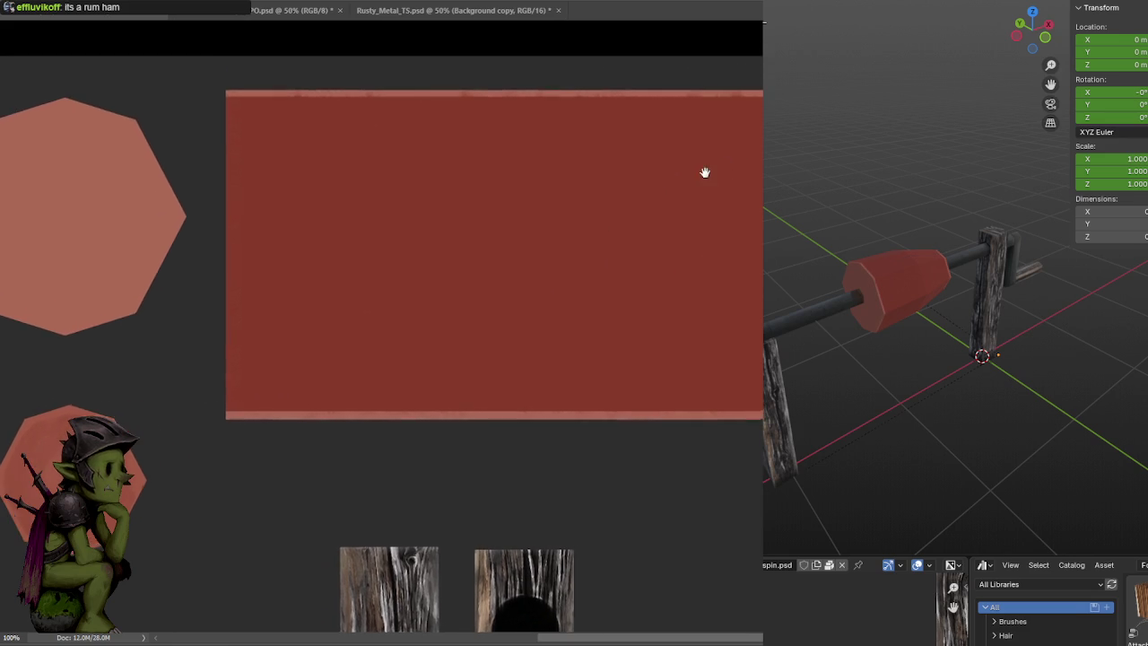
alt+scroll(705, 172, up, 2)
alt+scroll(584, 269, down, 2)
mouse_move(759, 176)
mouse_down()
mouse_move(701, 239)
mouse_move(141, 205)
mouse_up()
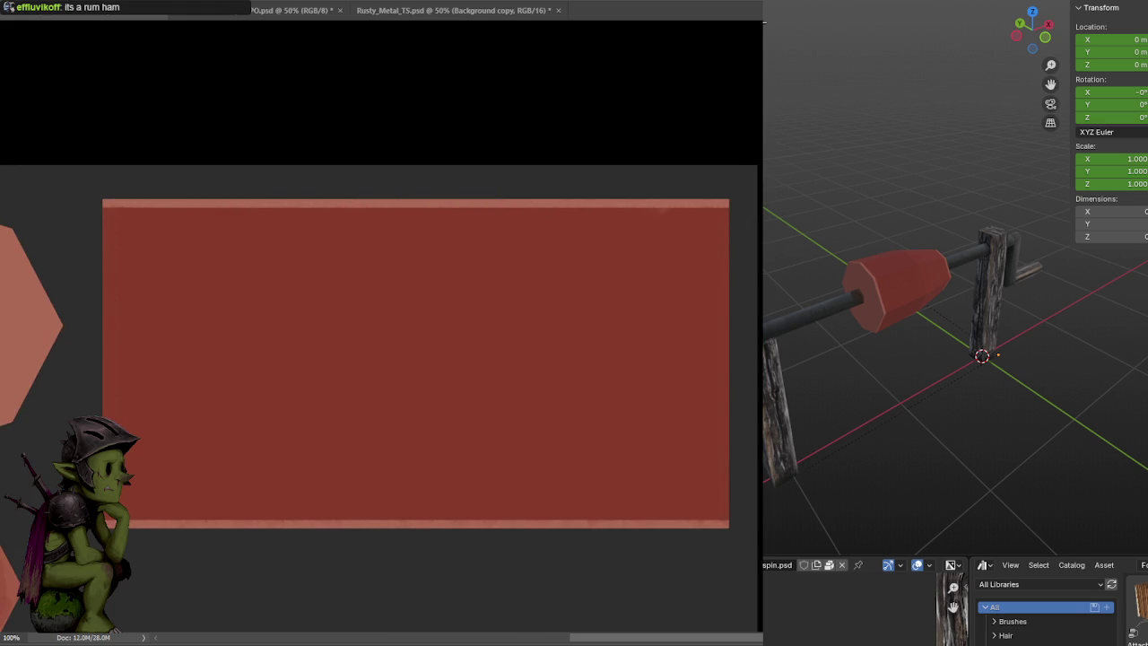
key(ctrl+plus)
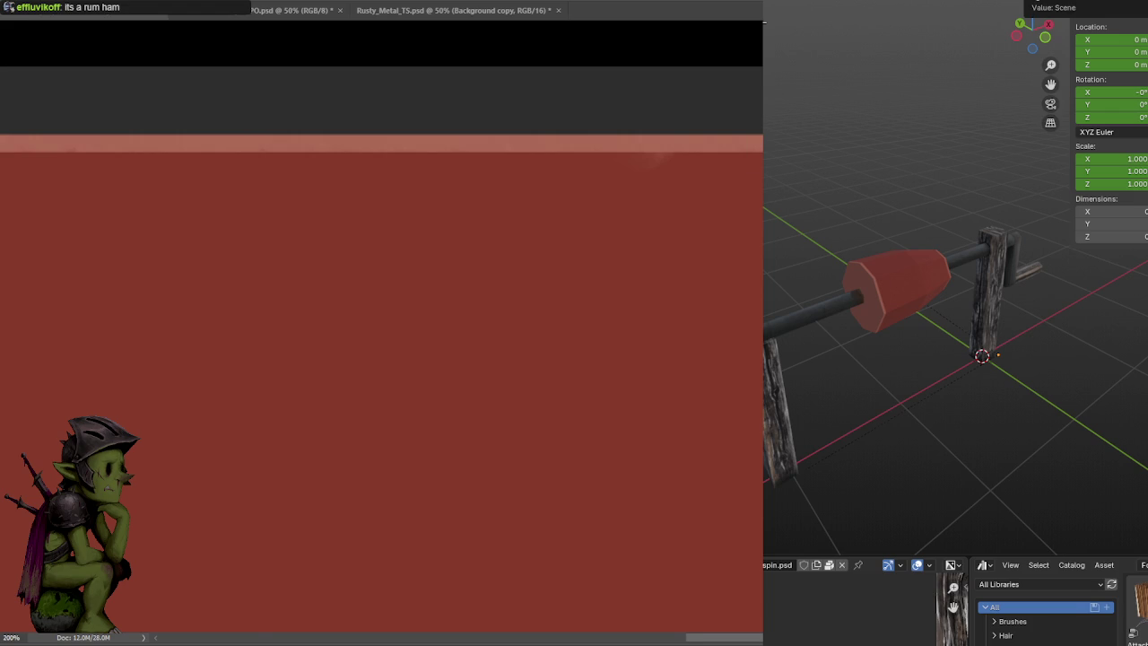
Paint a dark crust line along the meat strip's top edge and save
drag(748, 185, 748, 181)
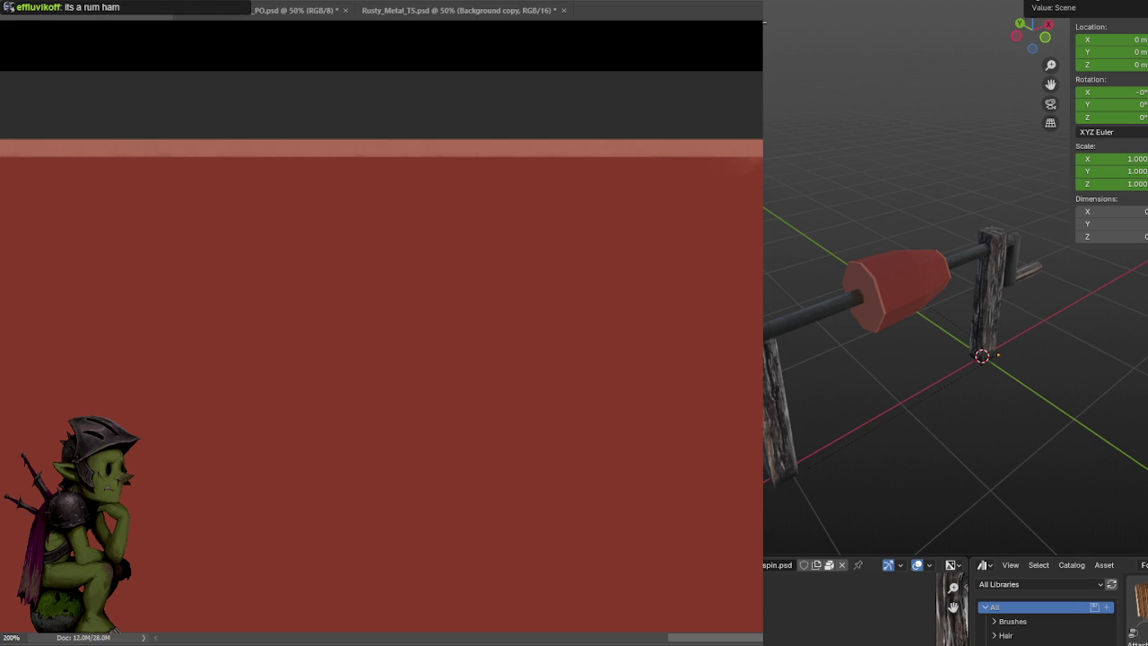
scroll(381, 359, down, 1)
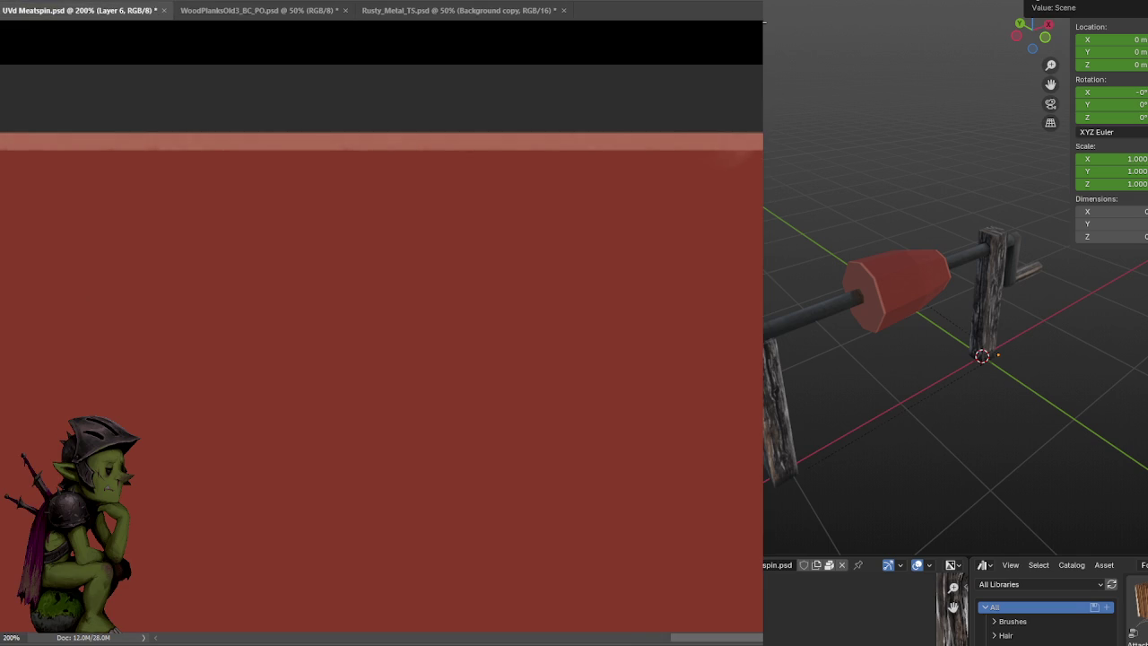
scroll(696, 181, down, 1)
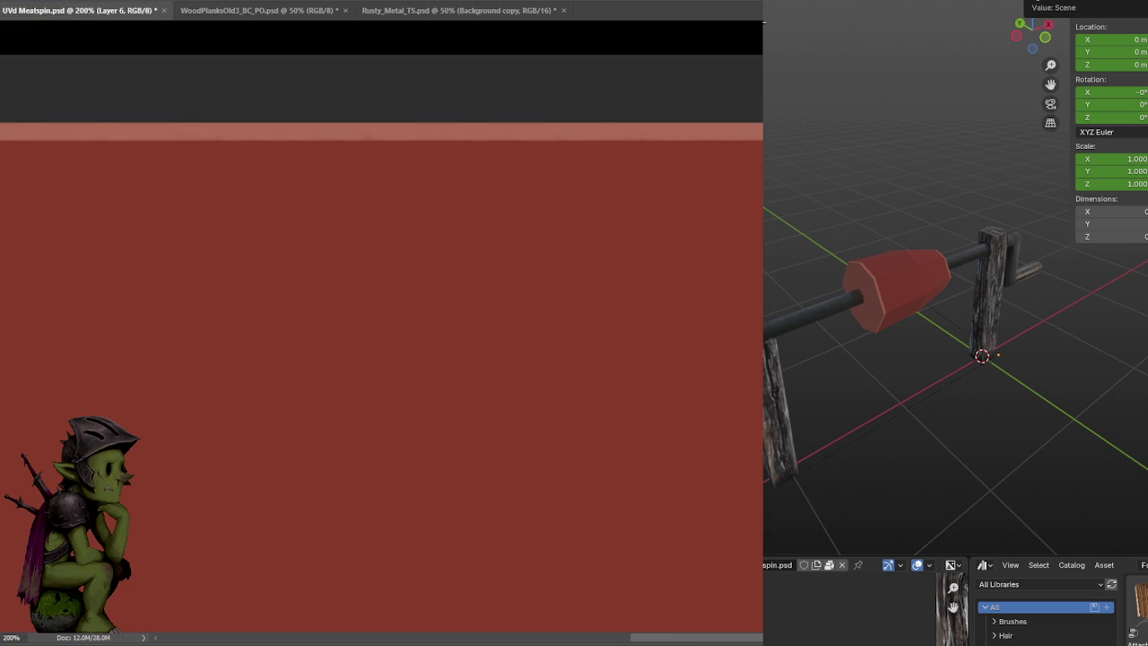
drag(762, 137, 484, 143)
mouse_move(608, 216)
mouse_down()
mouse_move(887, 216)
mouse_move(788, 217)
mouse_up()
drag(762, 139, 181, 140)
key(ctrl+s)
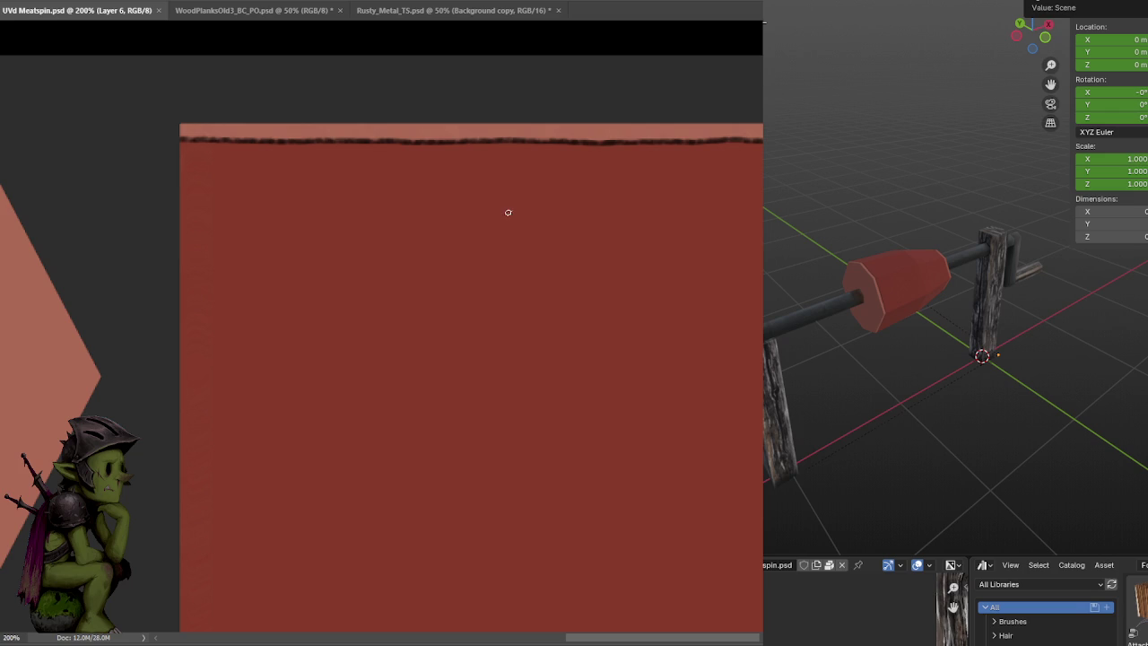
Touch up the dark top-edge stroke with a textured pass at 200% zoom, then save
drag(633, 177, 604, 215)
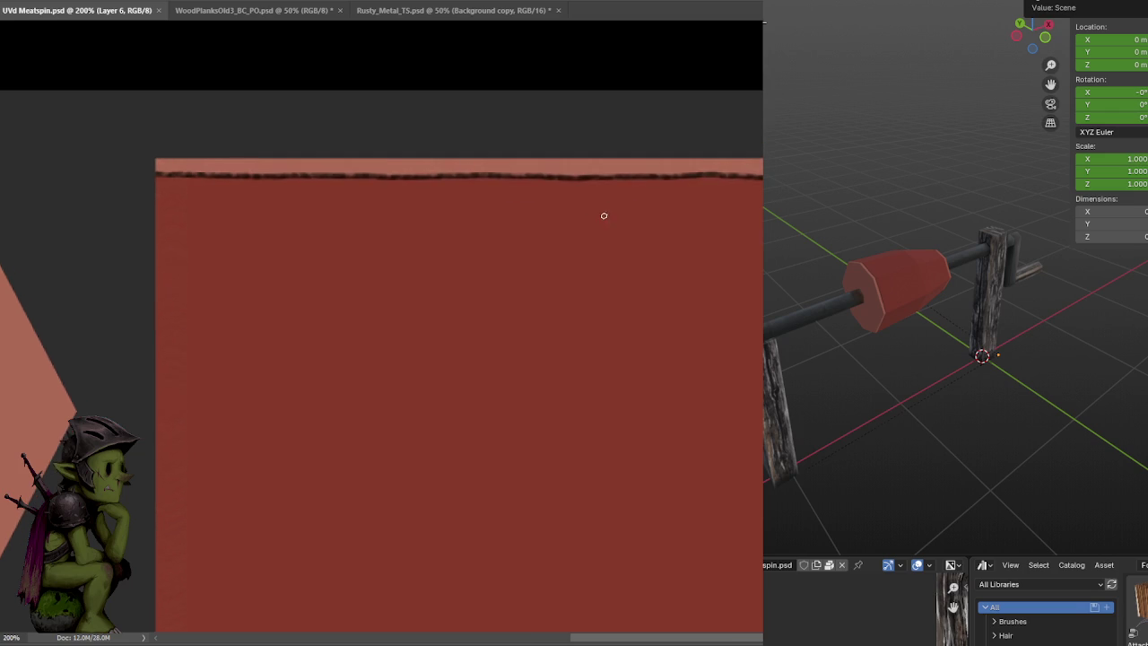
key(ctrl+minus)
key(ctrl+plus)
drag(155, 168, 379, 184)
drag(155, 167, 763, 169)
scroll(687, 218, right, 5)
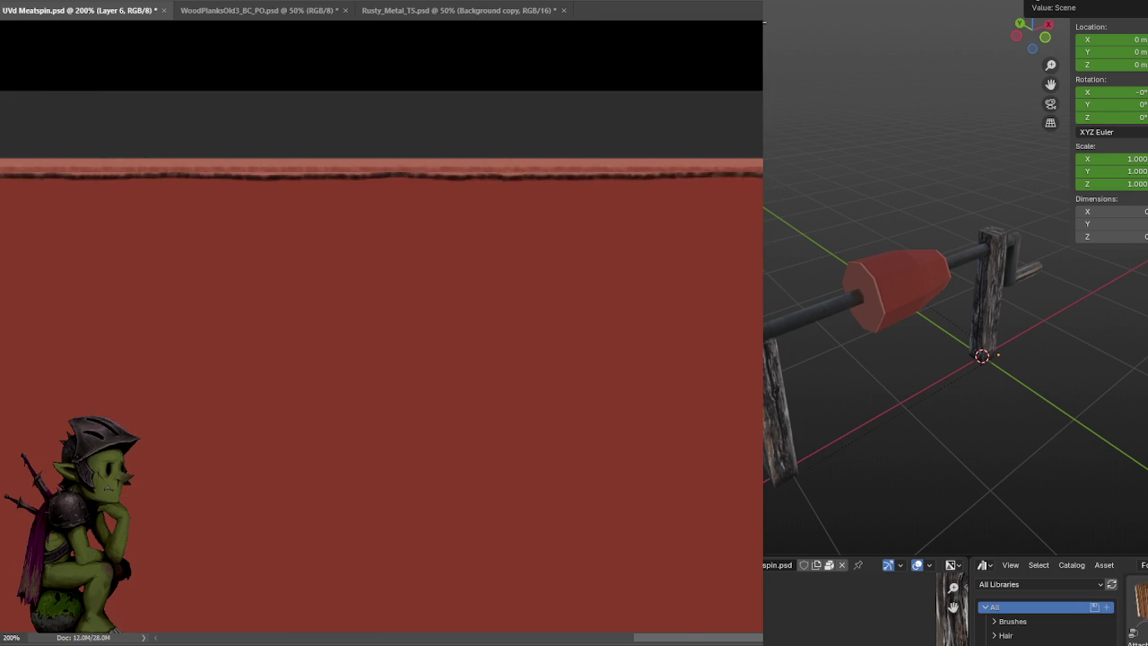
scroll(687, 219, right, 2)
key(ctrl+s)
Darken more of the top edge band, working leftward, and save
drag(688, 218, 725, 240)
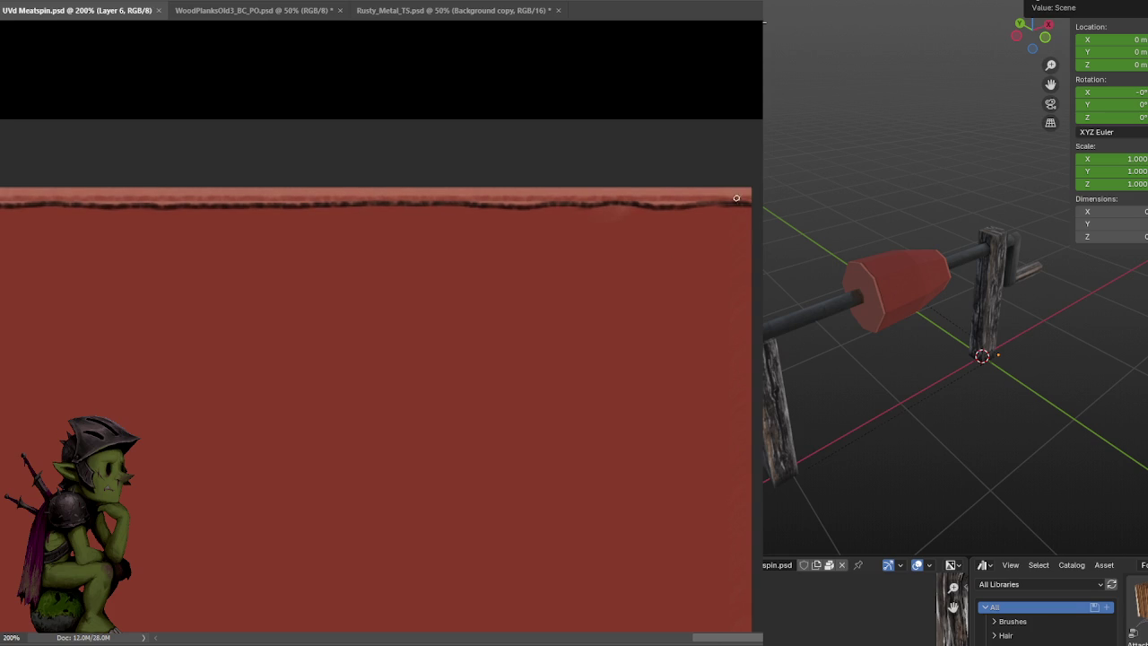
click(672, 204)
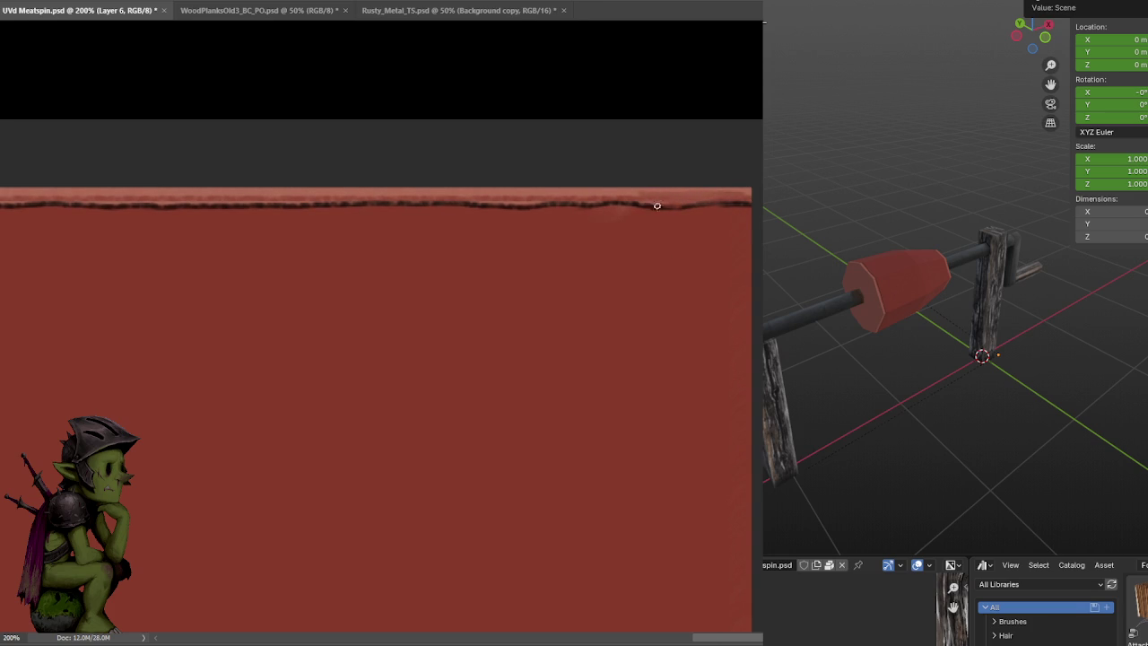
drag(658, 205, 668, 231)
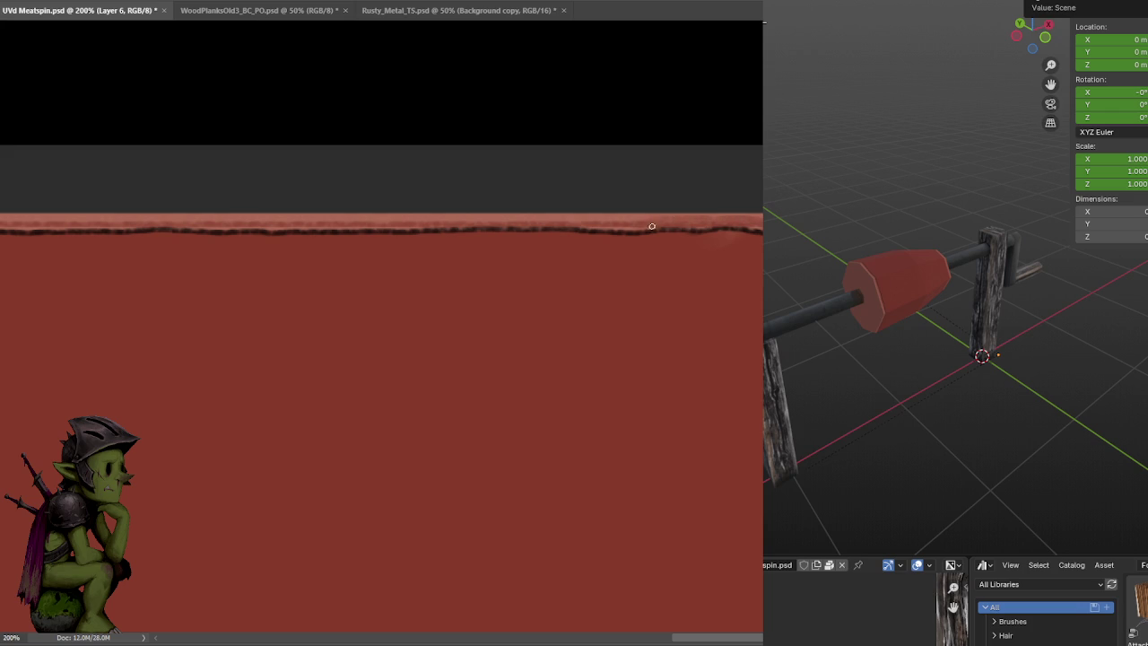
drag(642, 229, 697, 255)
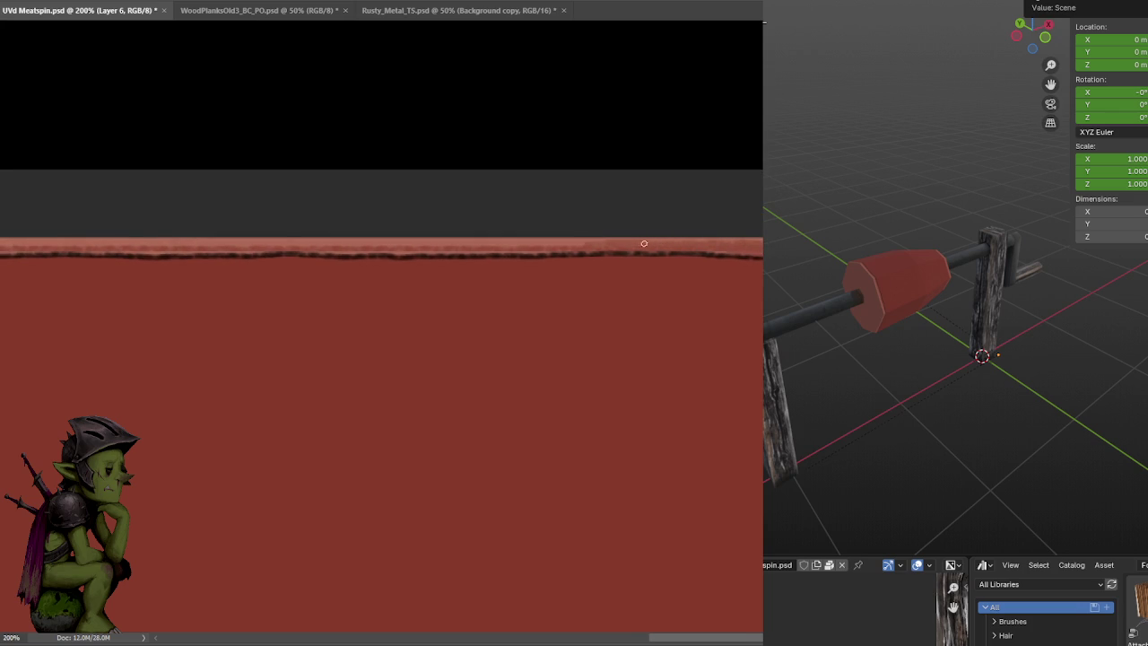
drag(603, 250, 738, 263)
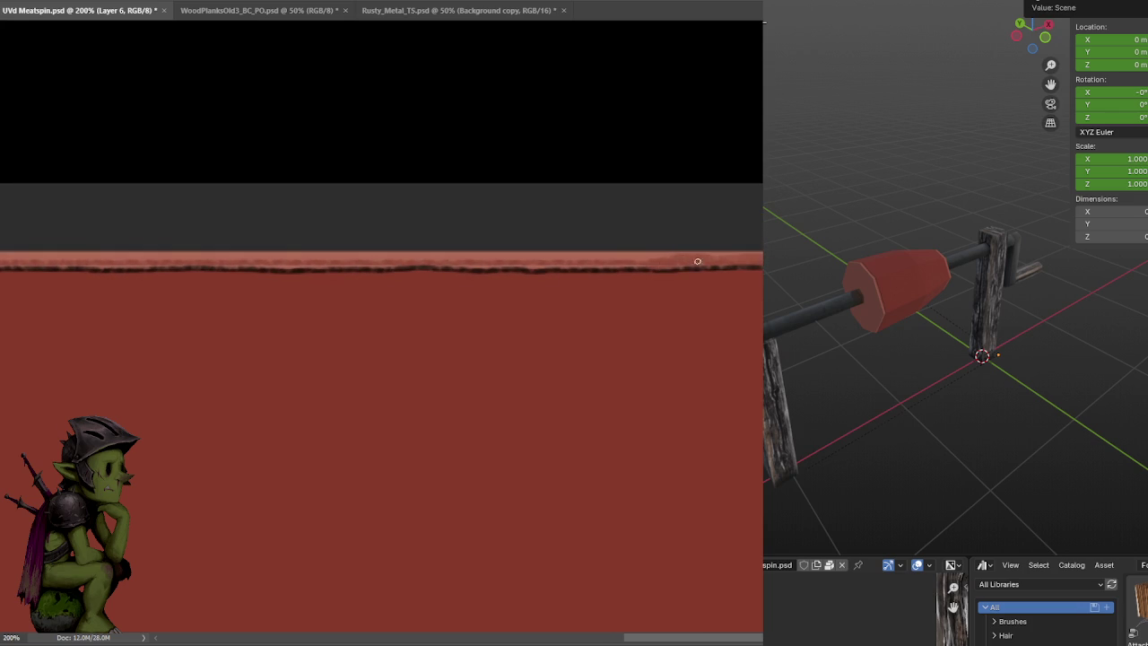
drag(661, 258, 704, 270)
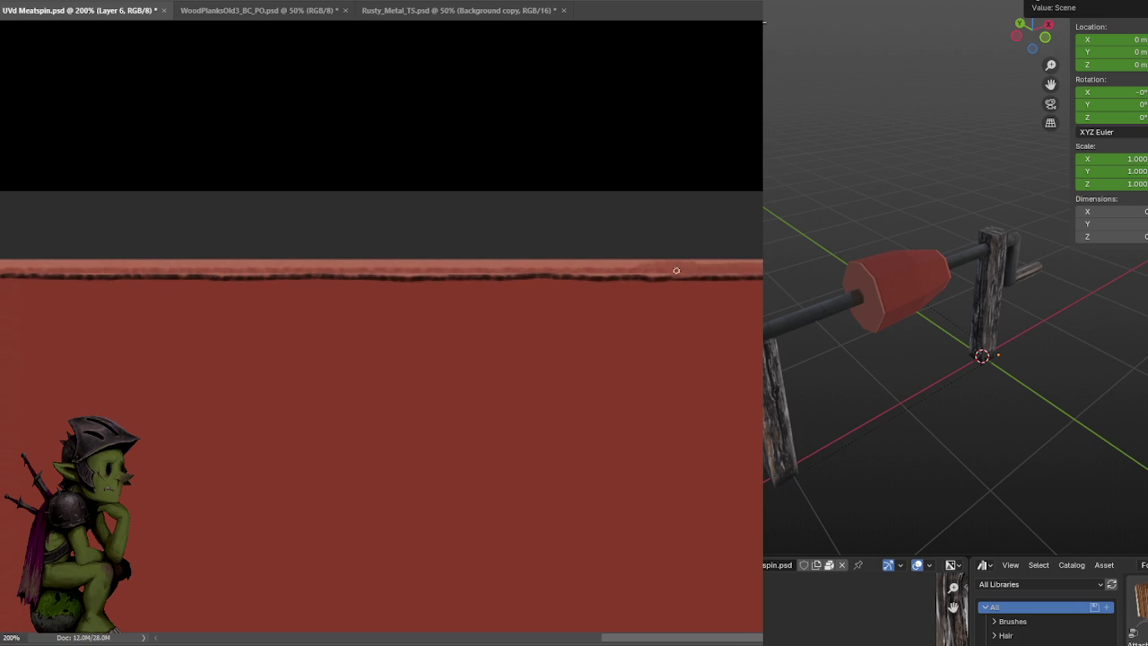
drag(619, 270, 636, 264)
mouse_move(561, 269)
mouse_down()
mouse_move(716, 274)
mouse_move(606, 276)
mouse_move(748, 297)
mouse_up()
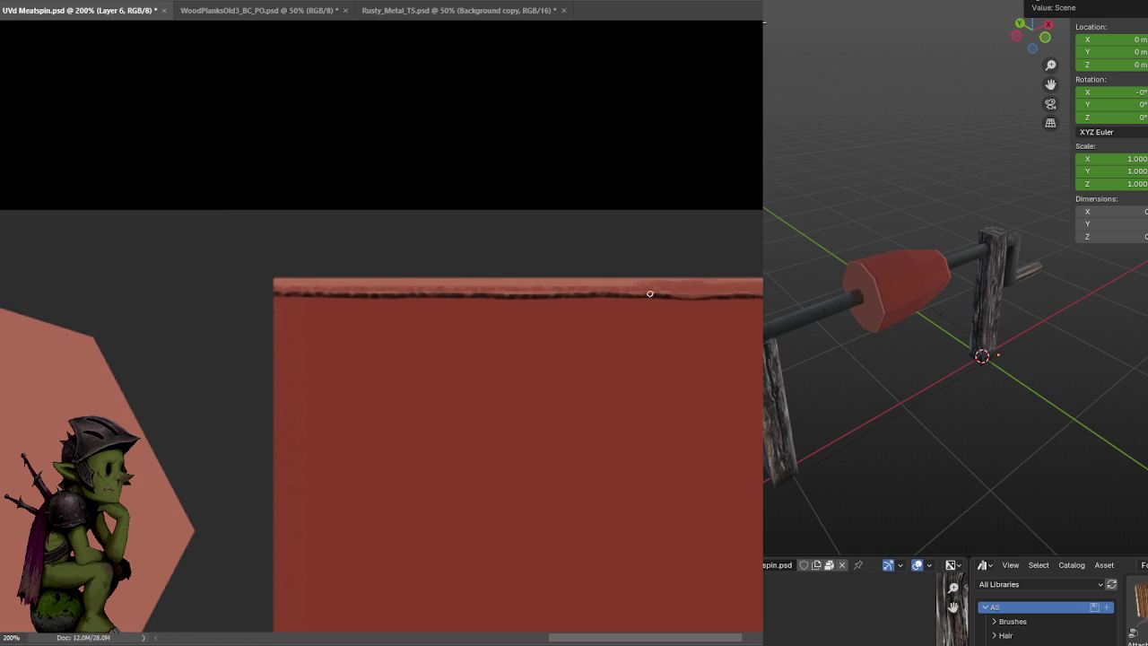
mouse_move(530, 288)
mouse_down()
mouse_move(290, 287)
mouse_move(390, 285)
mouse_up()
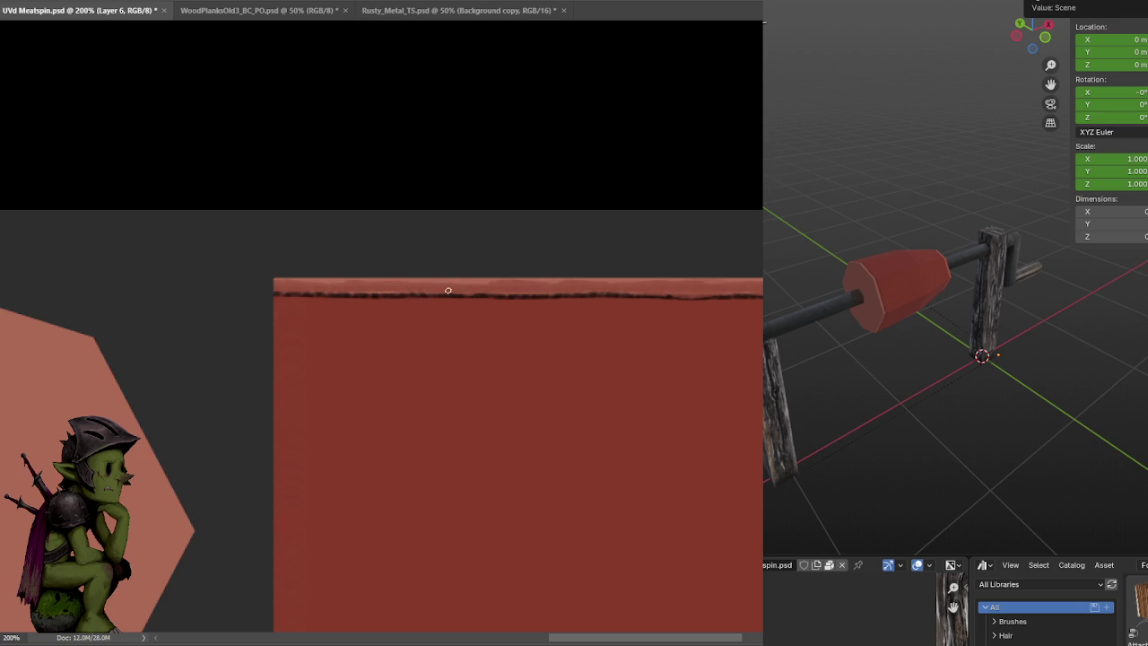
key(ctrl+s)
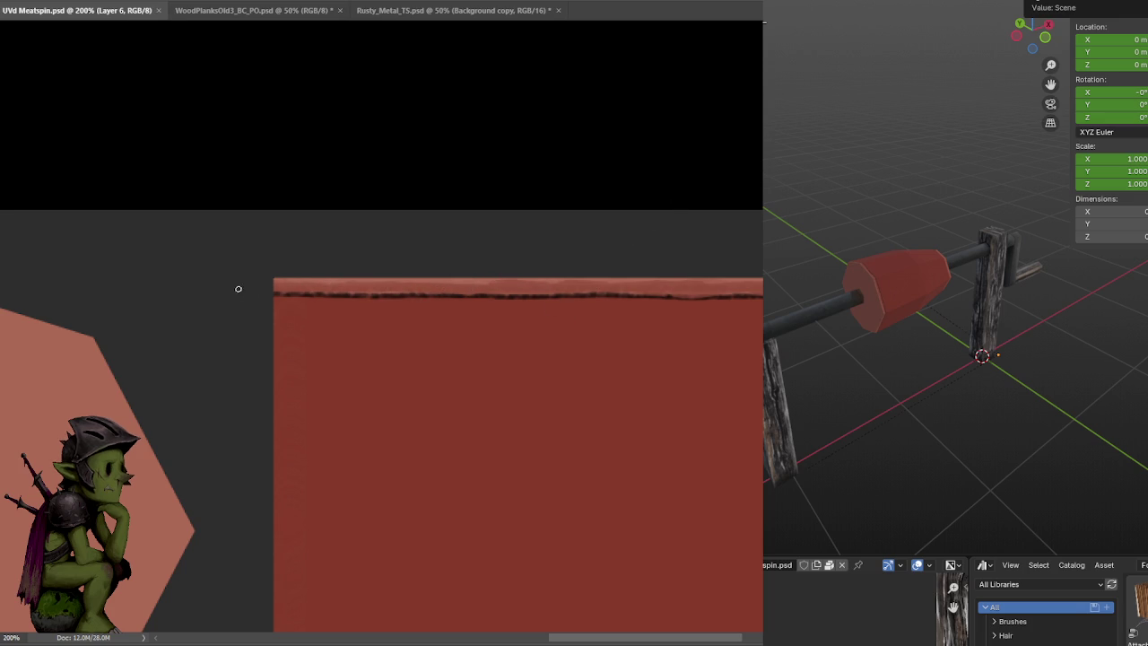
Brighten the crack at the texture's right end, then fit the whole sheet on screen
drag(239, 289, 715, 308)
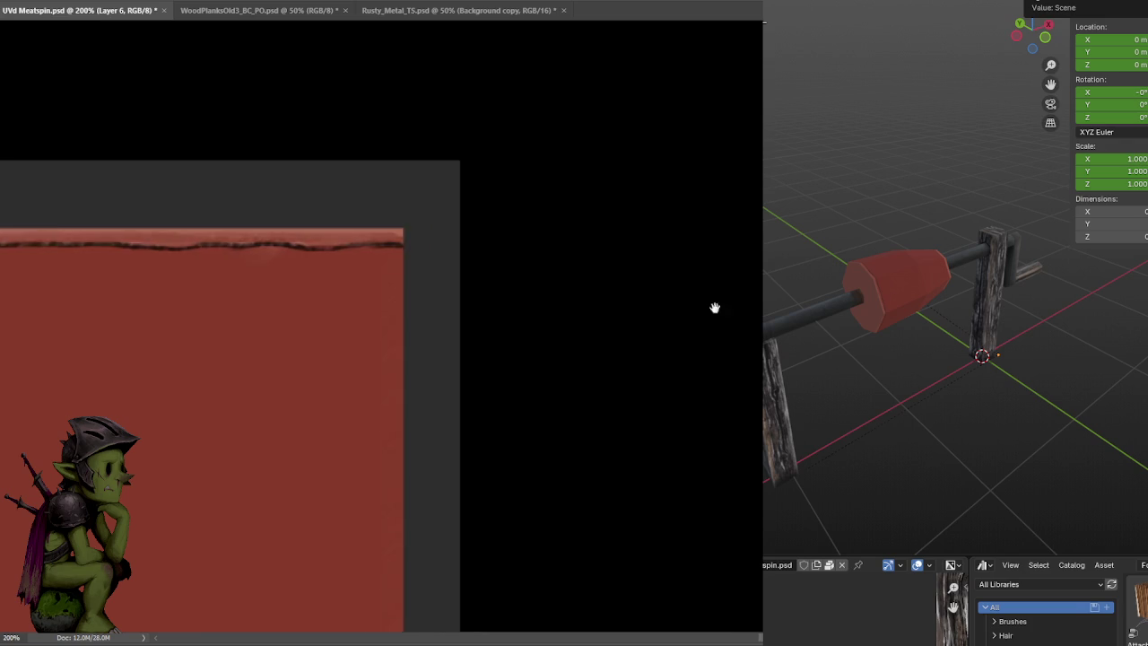
alt+scroll(715, 308, up, 2)
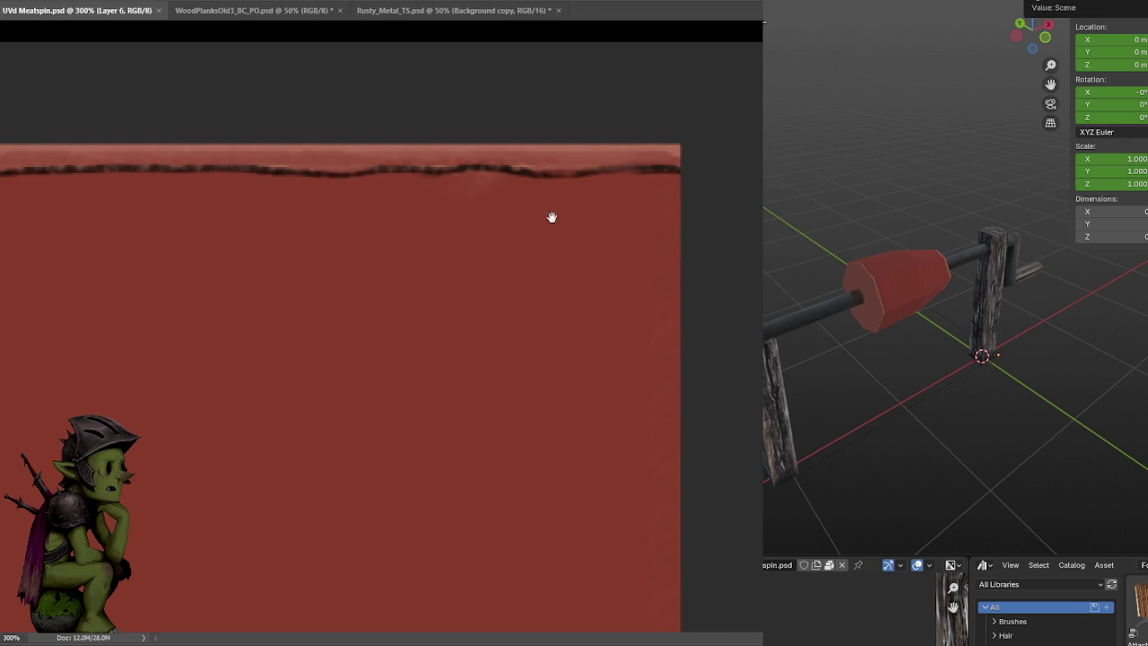
drag(552, 217, 649, 206)
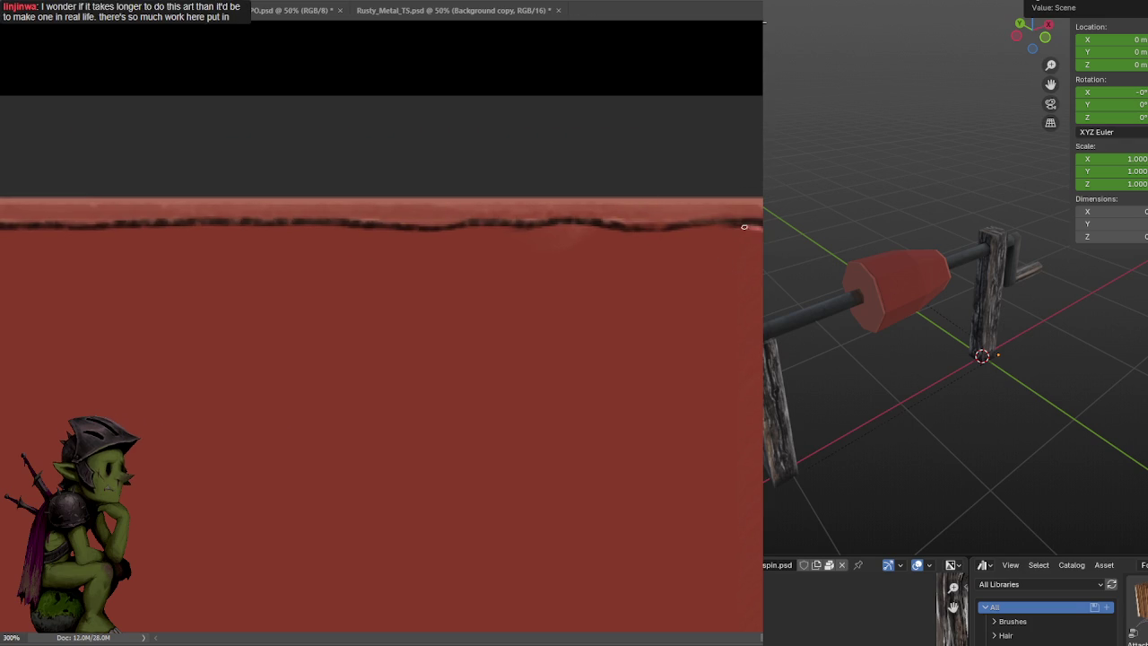
scroll(653, 249, up, 1)
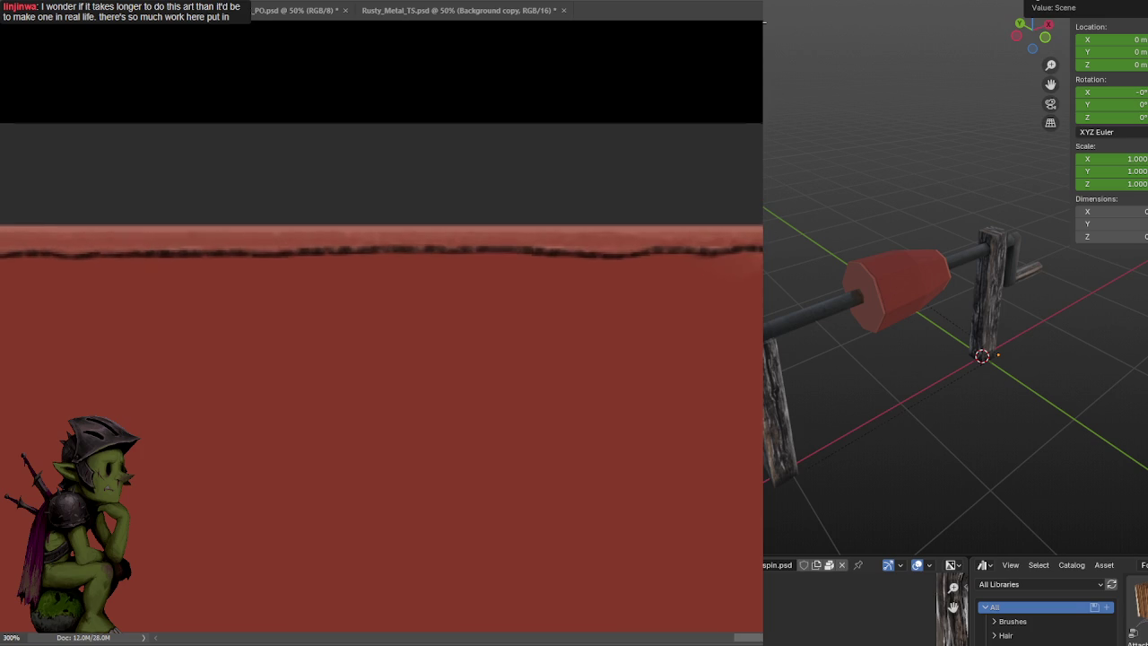
mouse_move(761, 250)
mouse_down()
mouse_move(615, 255)
mouse_move(637, 248)
mouse_up()
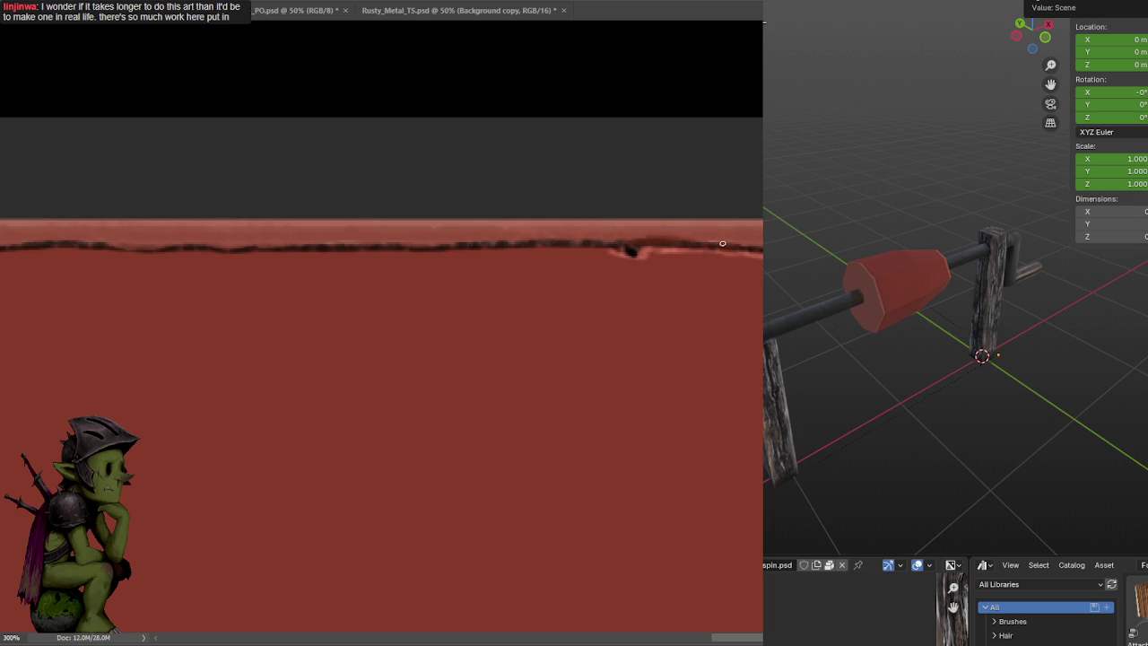
scroll(688, 244, right, 5)
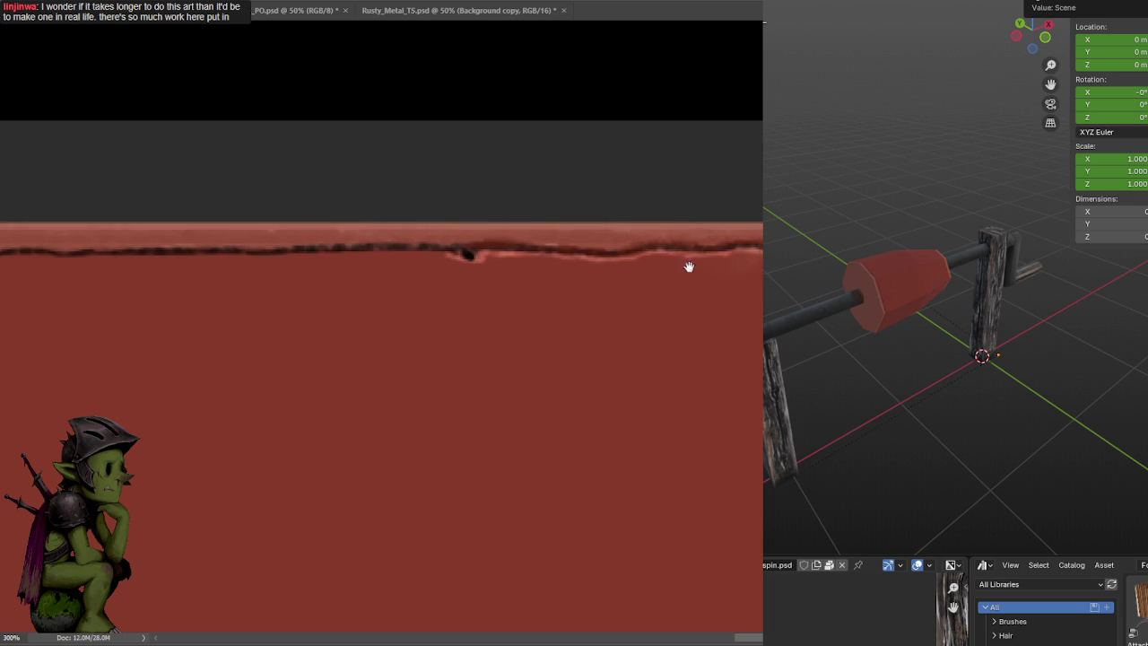
scroll(687, 264, left, 5)
drag(647, 241, 673, 260)
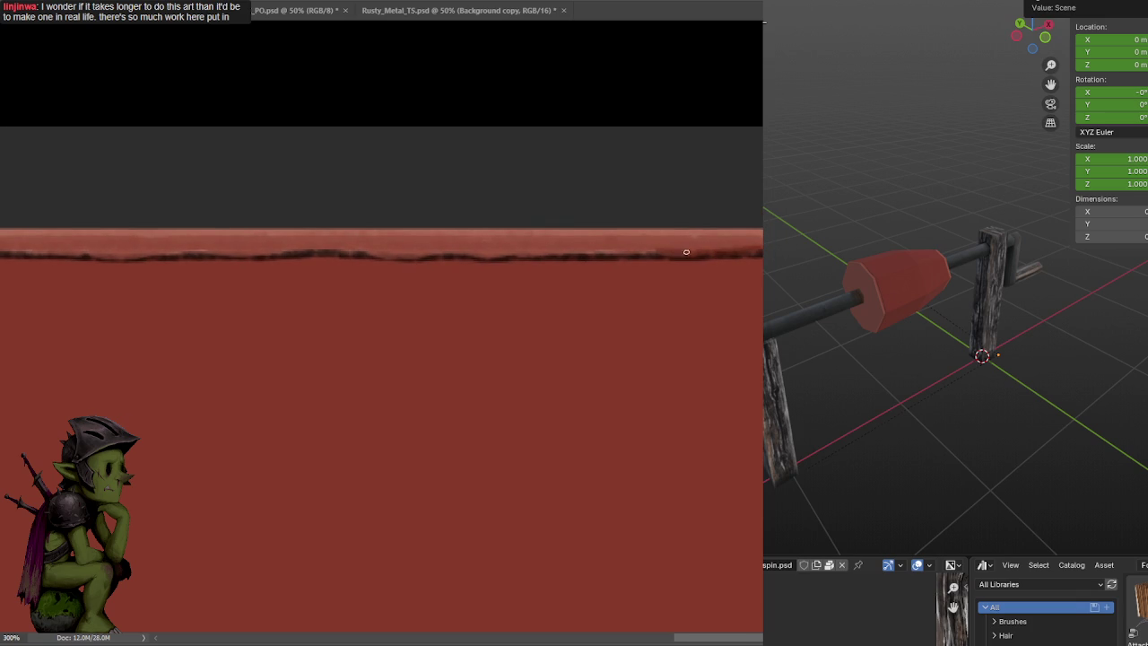
mouse_move(627, 148)
mouse_down()
mouse_move(417, 218)
mouse_move(584, 177)
mouse_up()
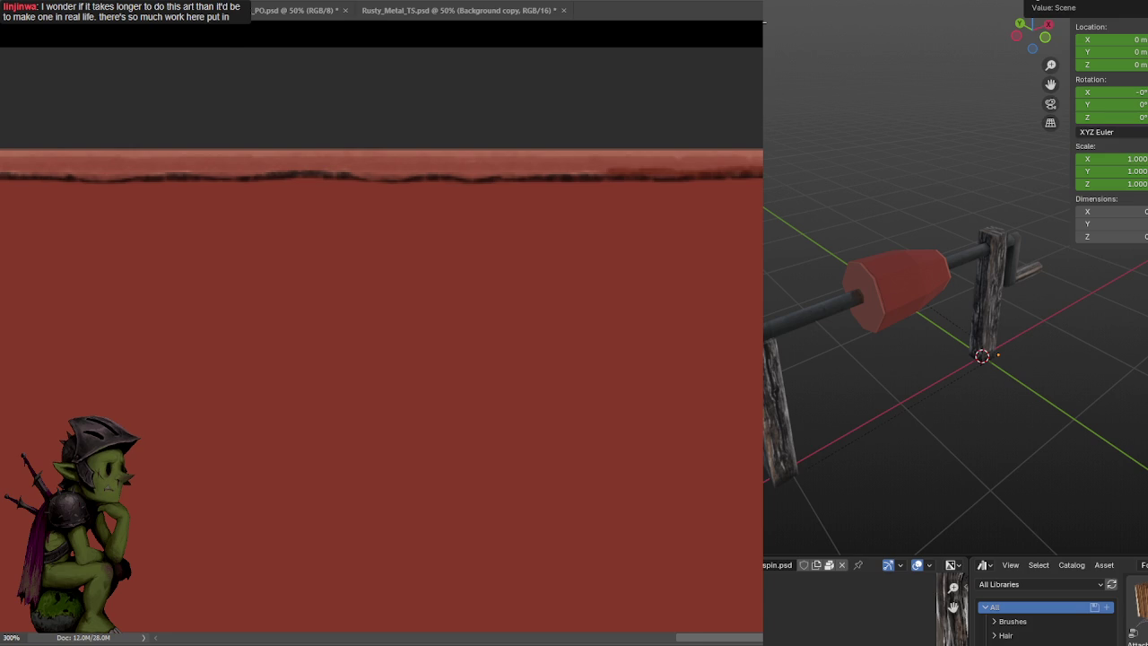
key(ctrl+0)
click(564, 112)
click(621, 222)
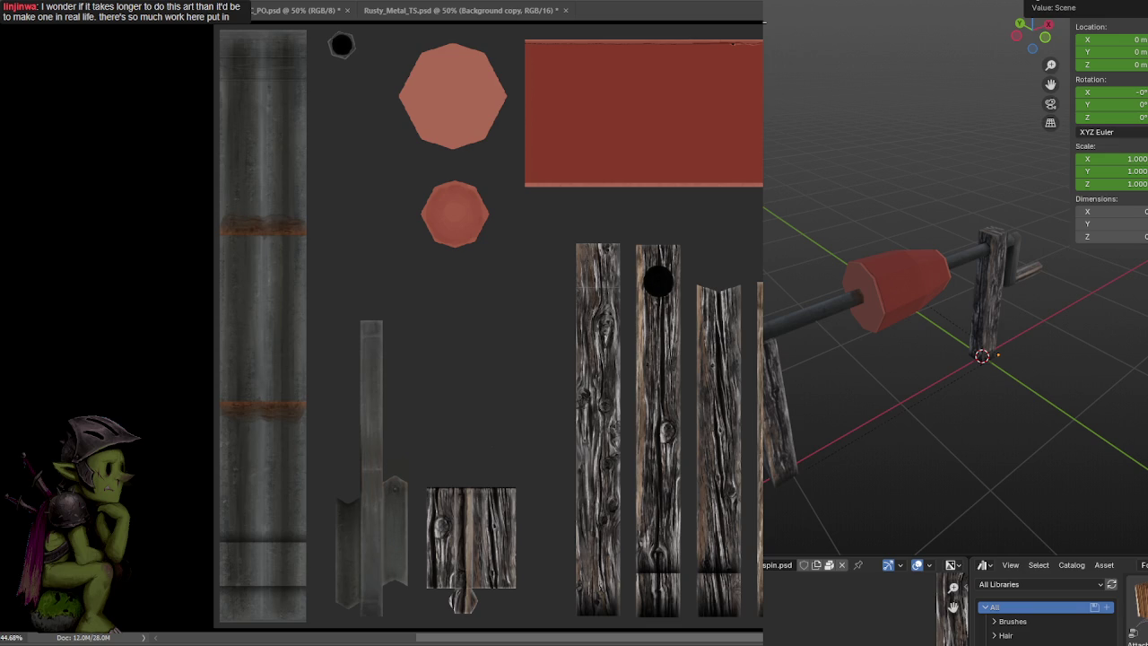
key(r)
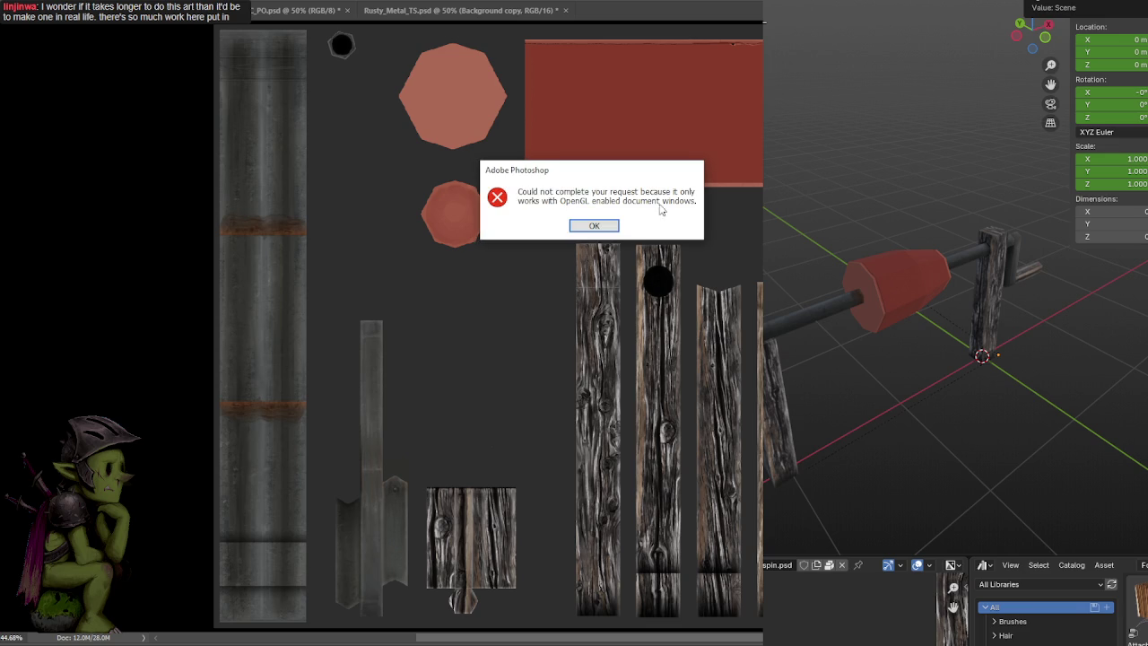
click(594, 226)
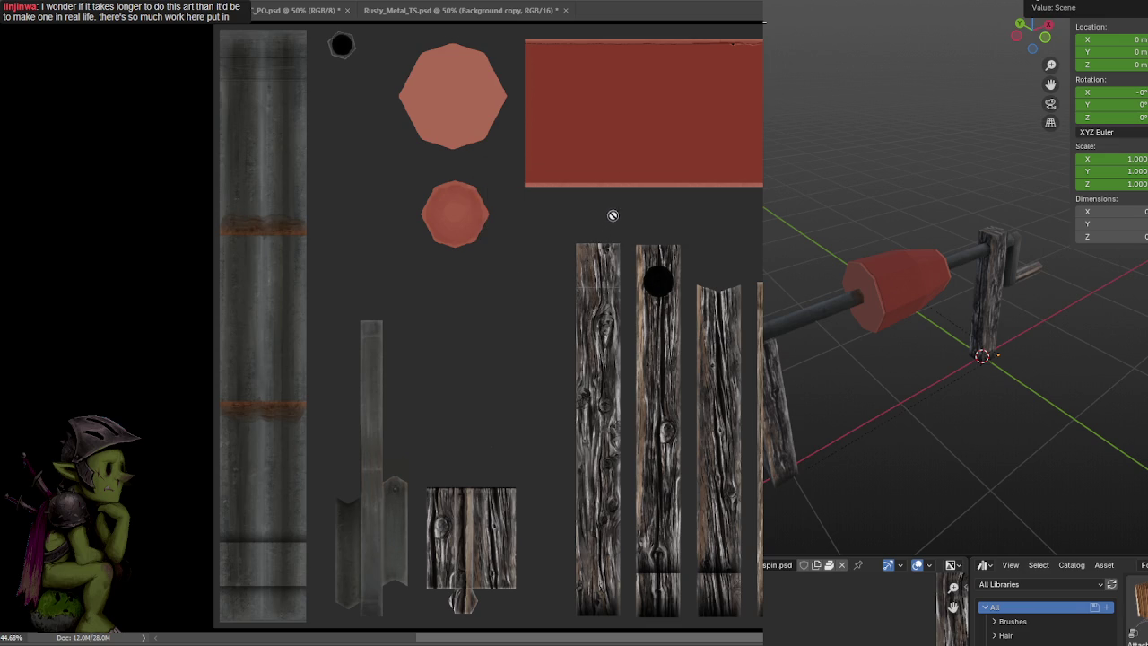
key(f)
key(ctrl+1)
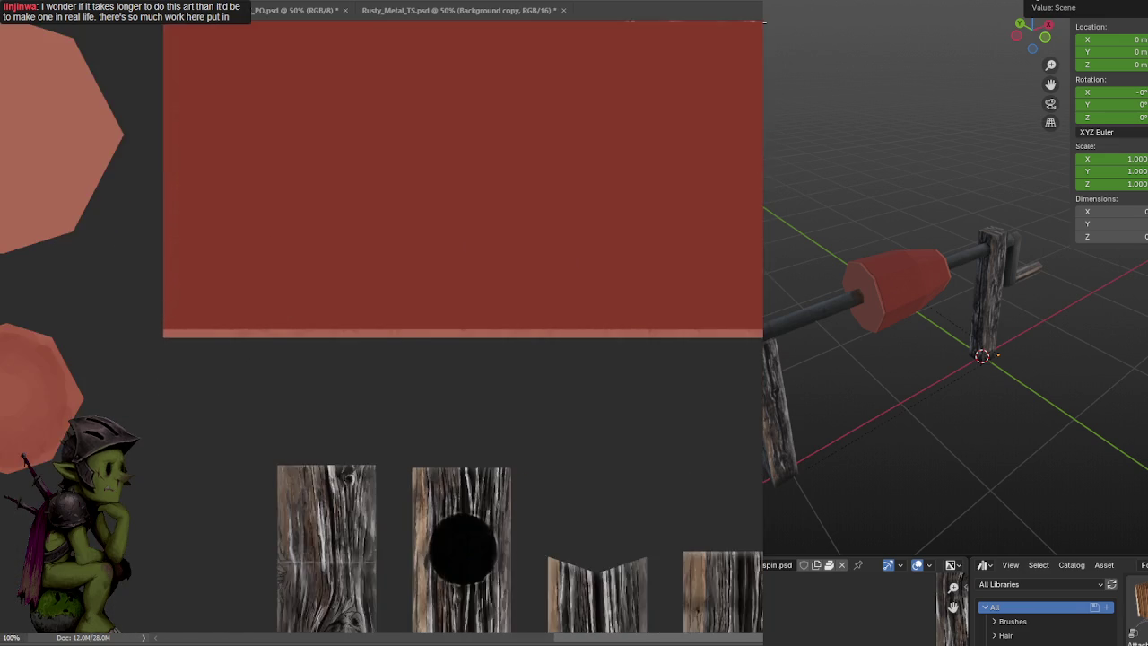
key(ctrl+plus)
scroll(682, 193, up, 1)
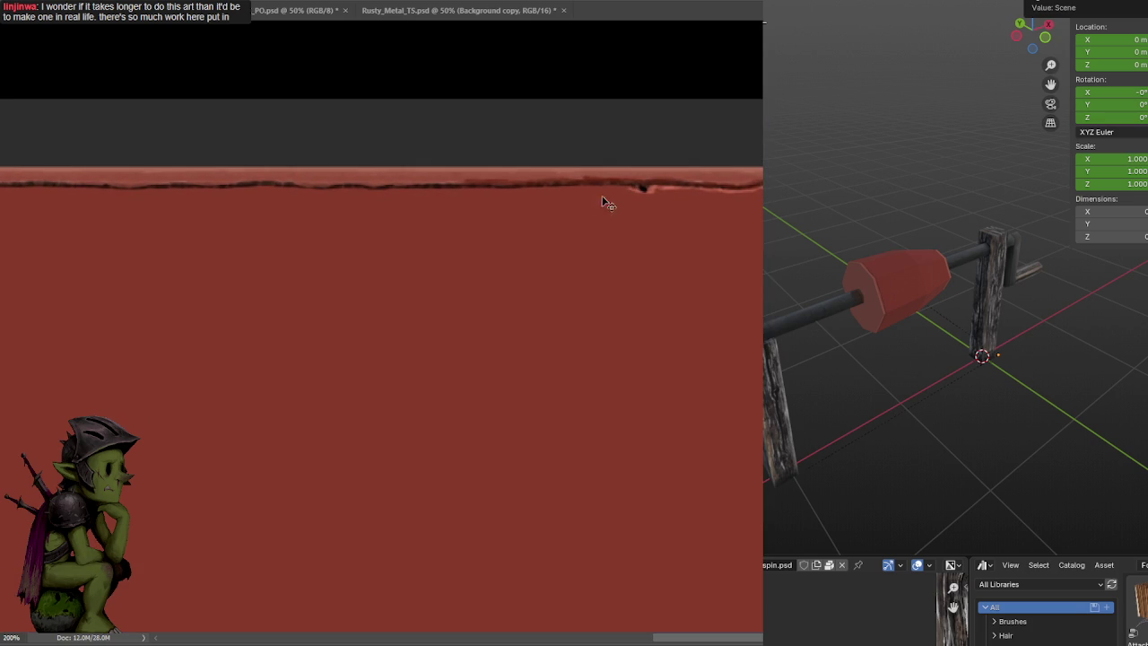
Darken the crack line at the strip's left end and save
scroll(595, 197, up, 1)
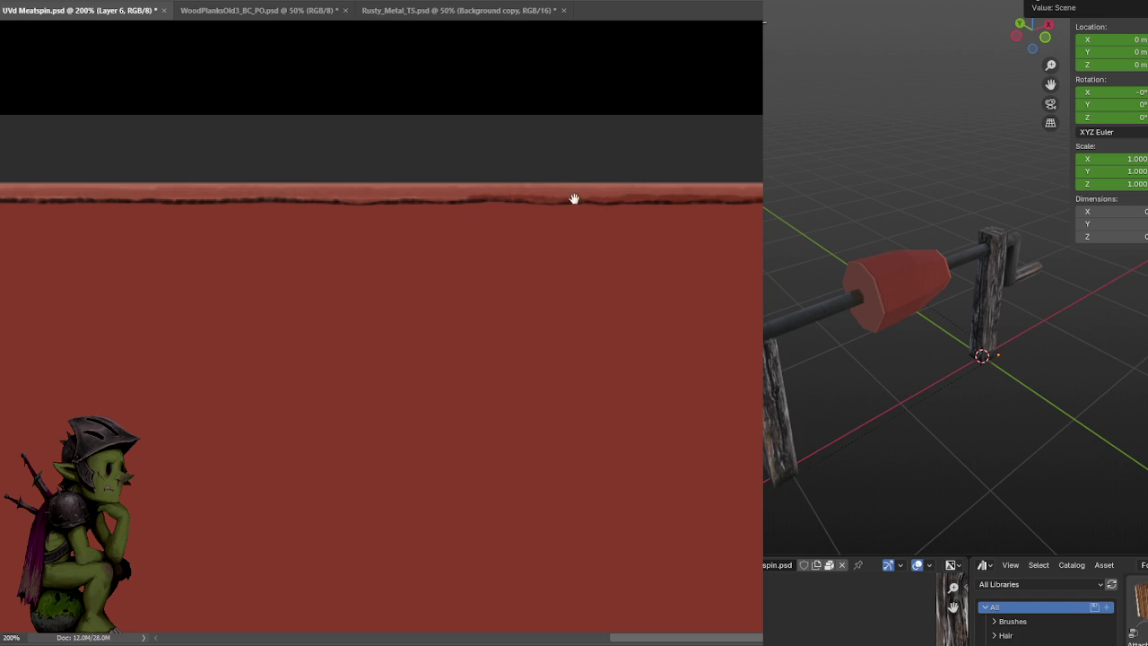
drag(574, 197, 669, 210)
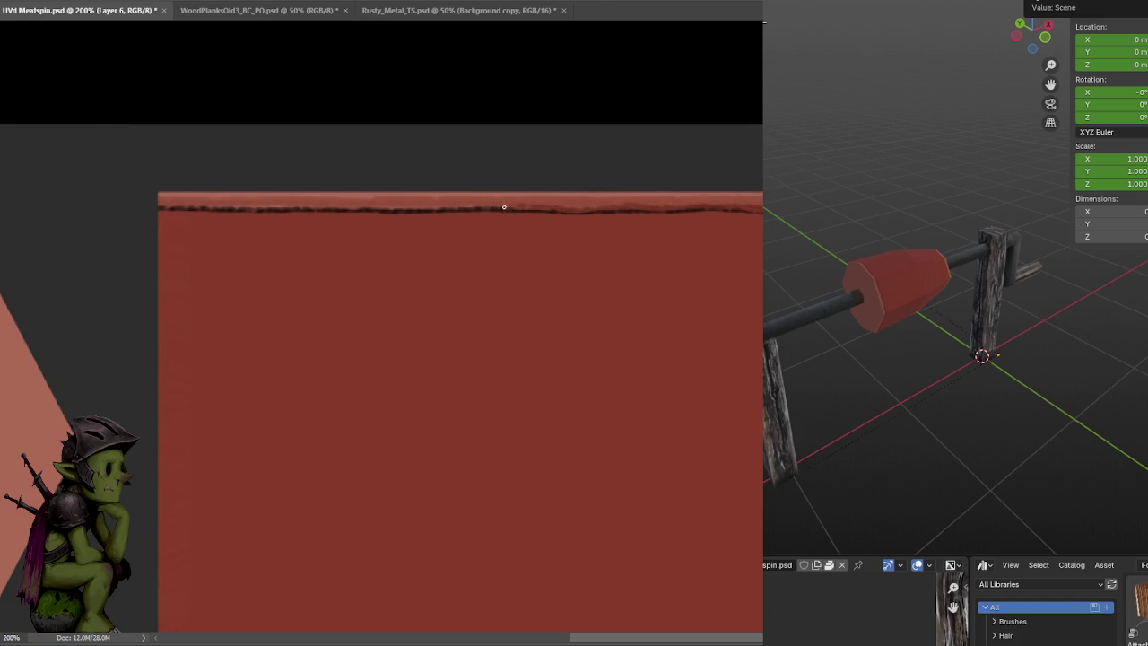
drag(466, 208, 341, 211)
drag(362, 212, 163, 205)
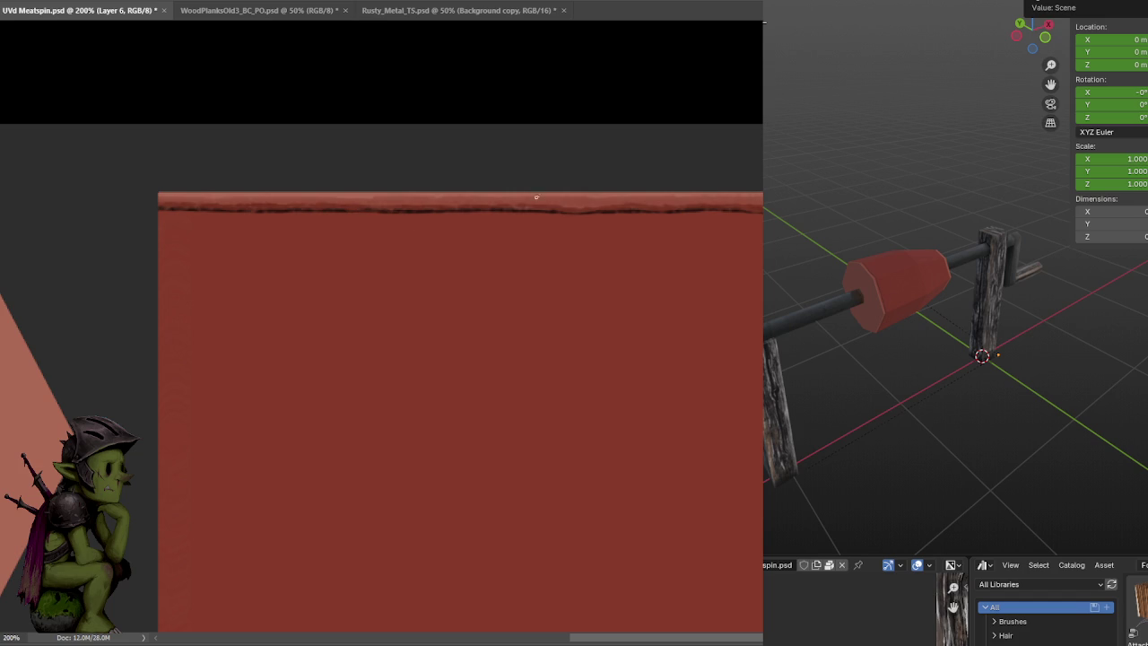
key(ctrl+s)
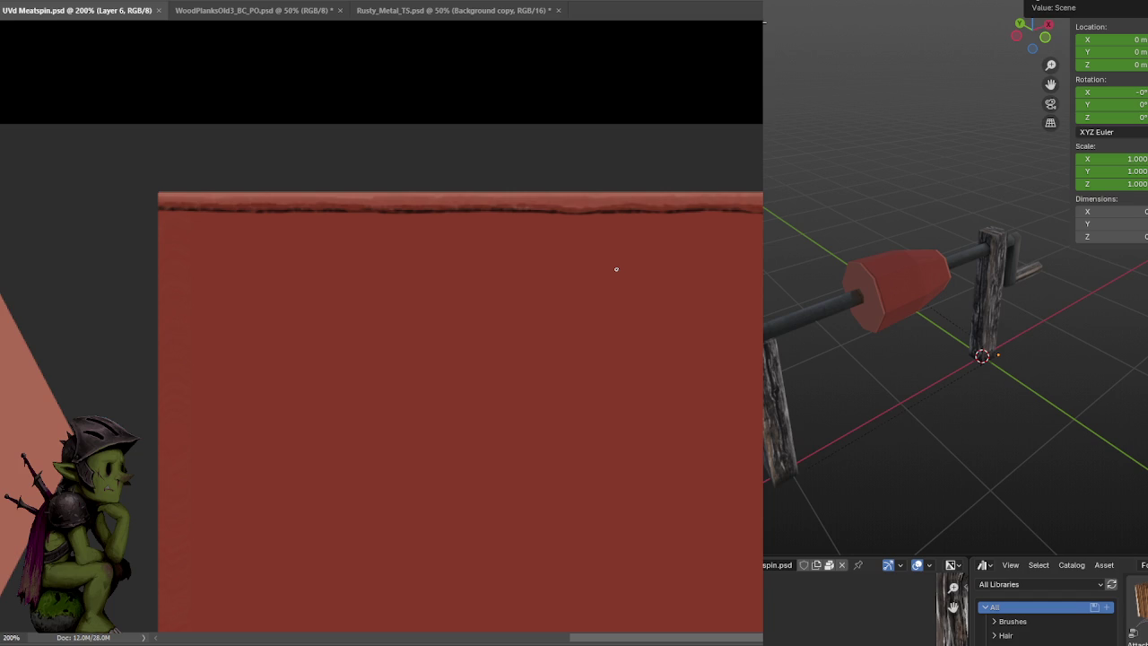
Dab and stroke darker paint to extend the crack line further along the top edge
drag(708, 192, 641, 236)
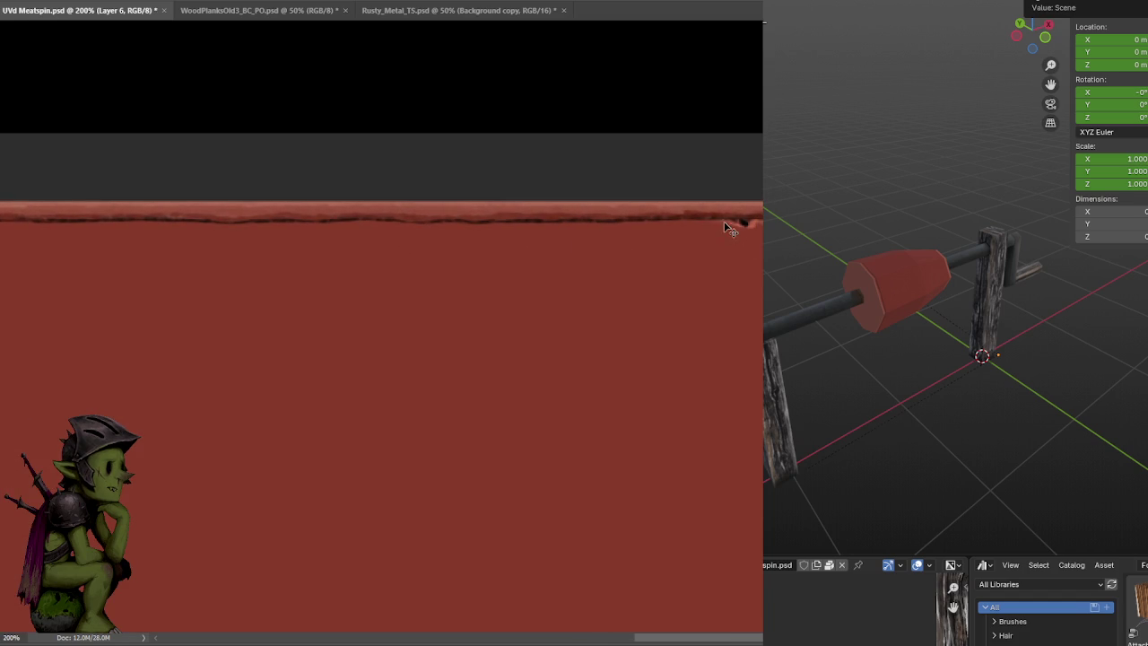
click(694, 223)
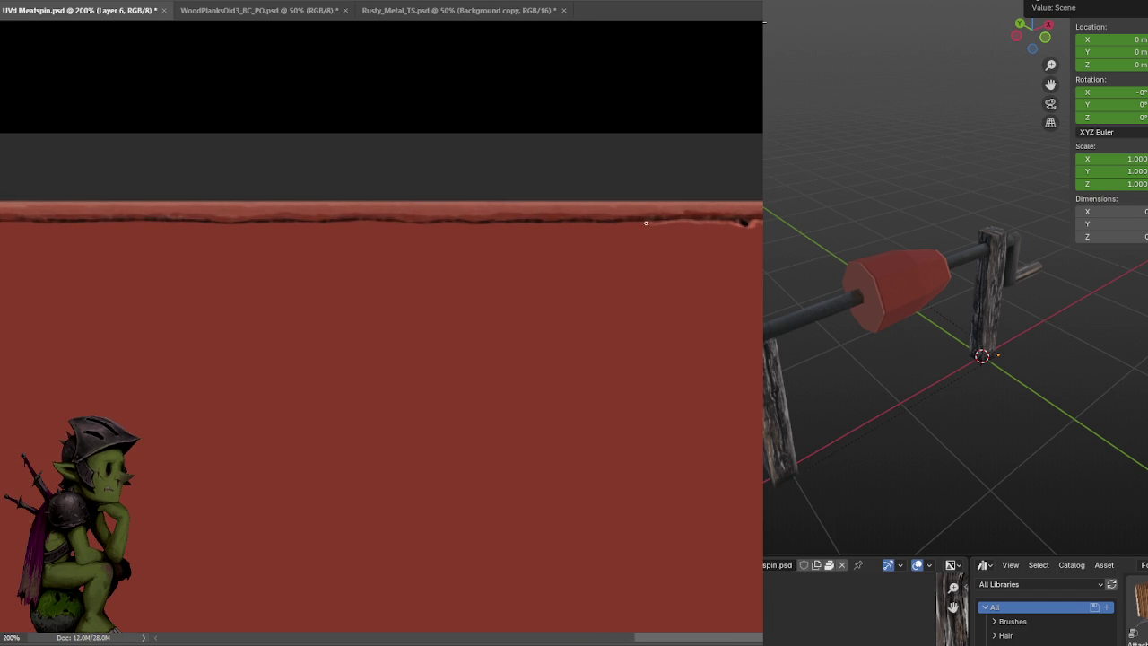
scroll(646, 222, left, 2)
scroll(736, 249, left, 2)
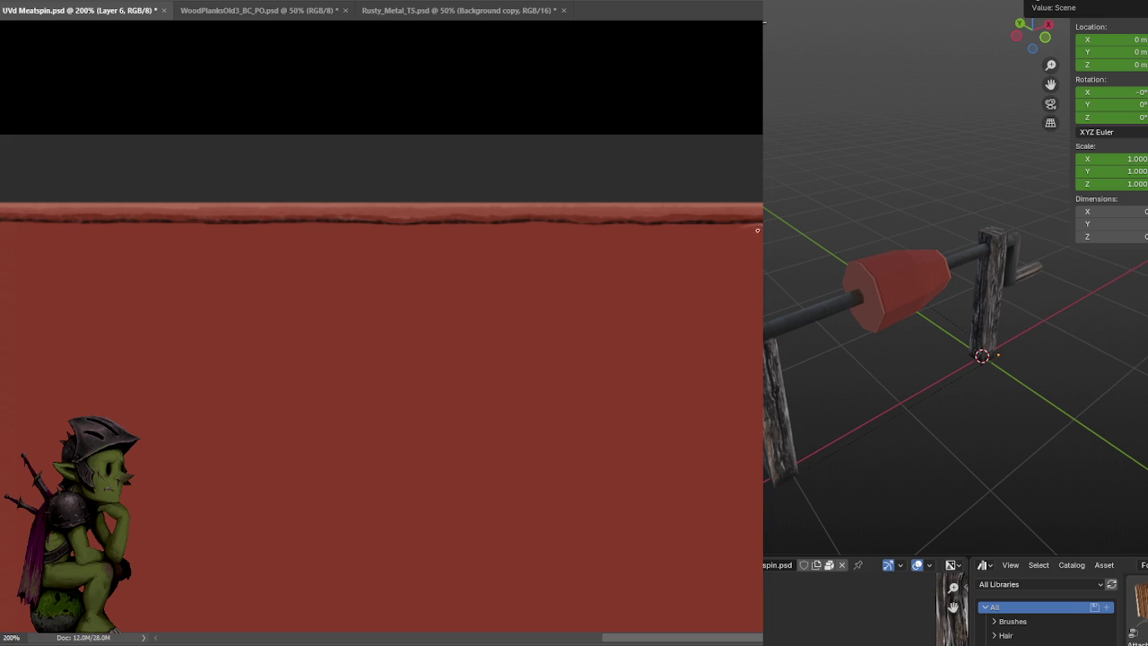
drag(649, 256, 776, 282)
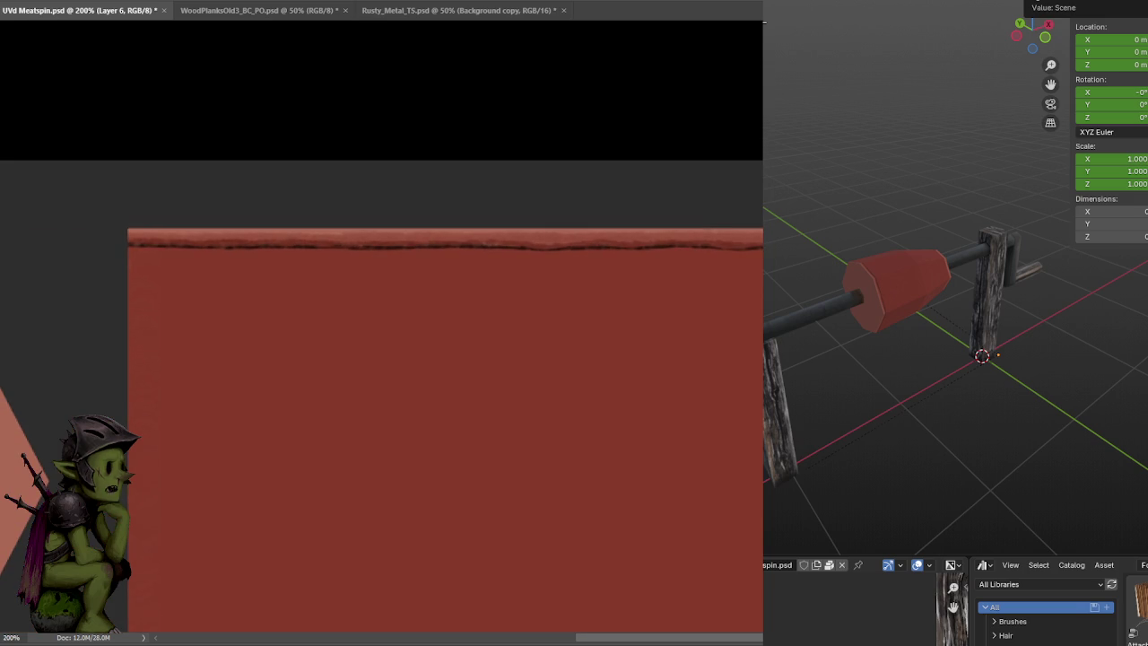
mouse_move(713, 251)
mouse_down()
mouse_move(801, 262)
mouse_move(630, 264)
mouse_move(785, 299)
mouse_up()
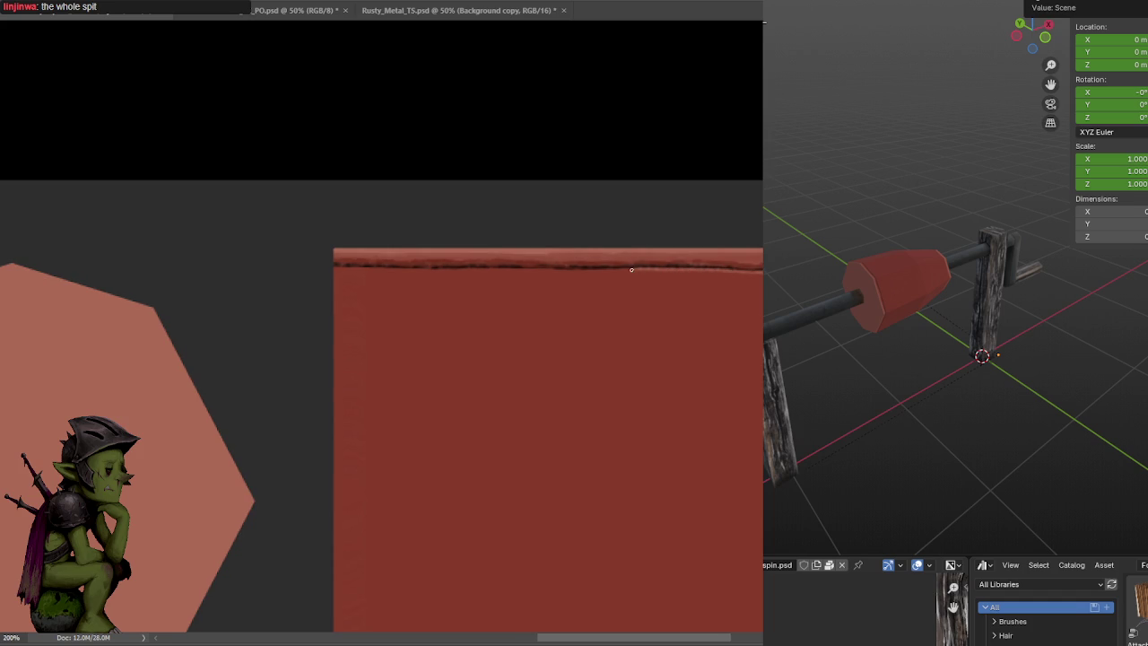
mouse_move(598, 270)
mouse_down()
mouse_move(695, 282)
mouse_move(537, 281)
mouse_up()
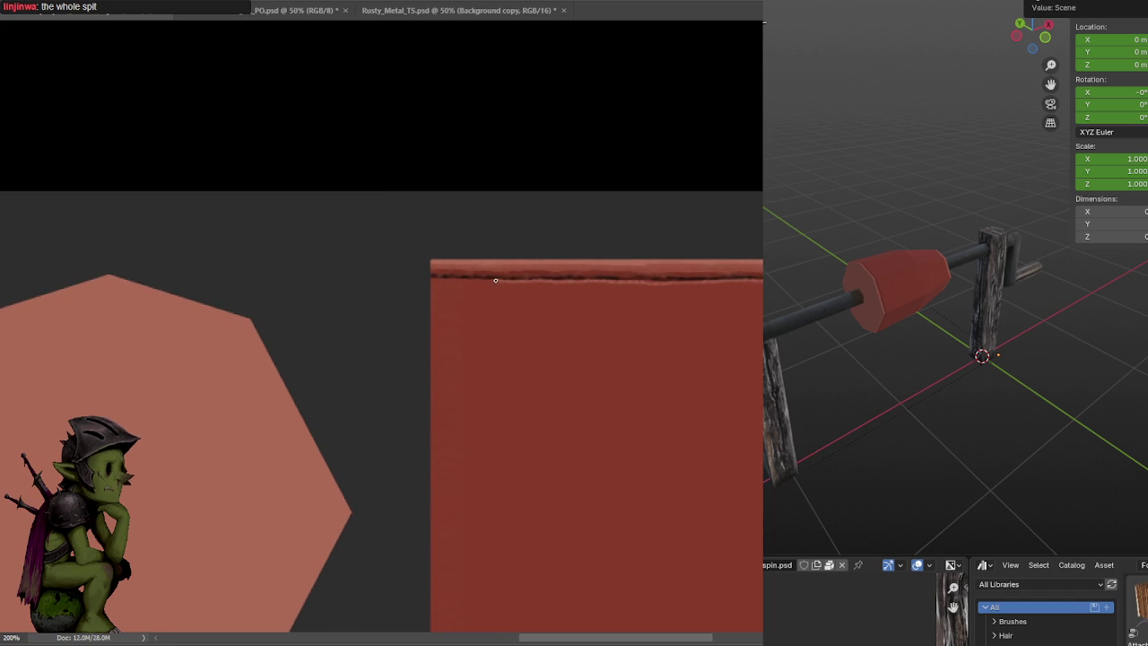
drag(537, 281, 429, 278)
drag(762, 287, 667, 289)
alt+scroll(666, 289, down, 3)
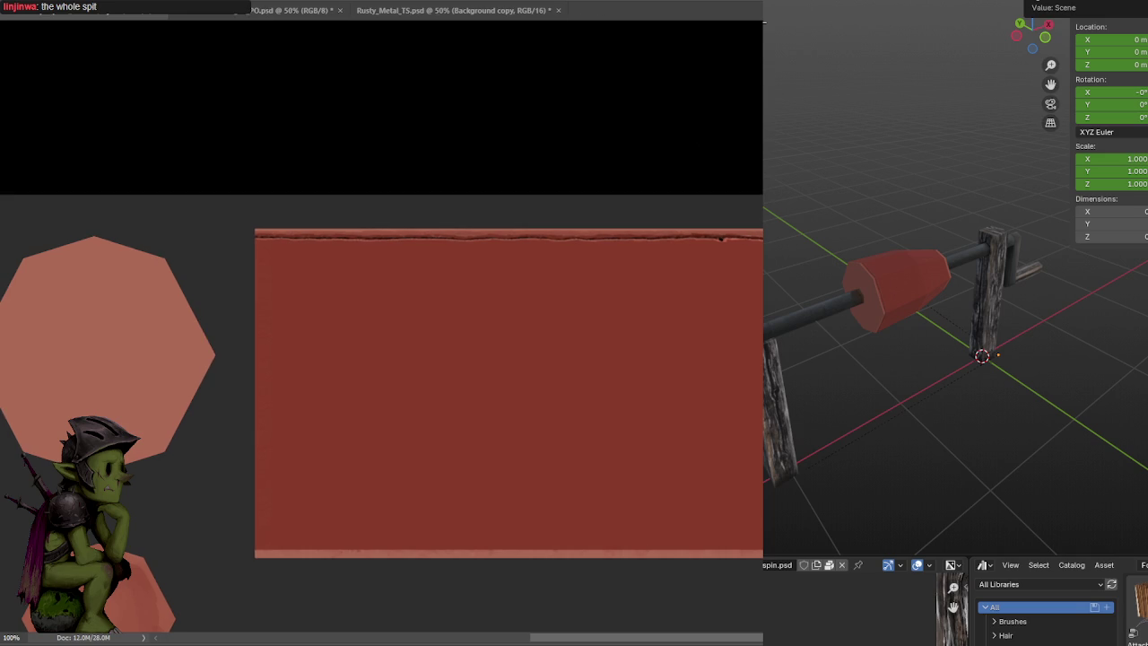
alt+scroll(743, 282, up, 2)
Lasso the meat strip's body just below the top crack line
alt+scroll(743, 281, down, 2)
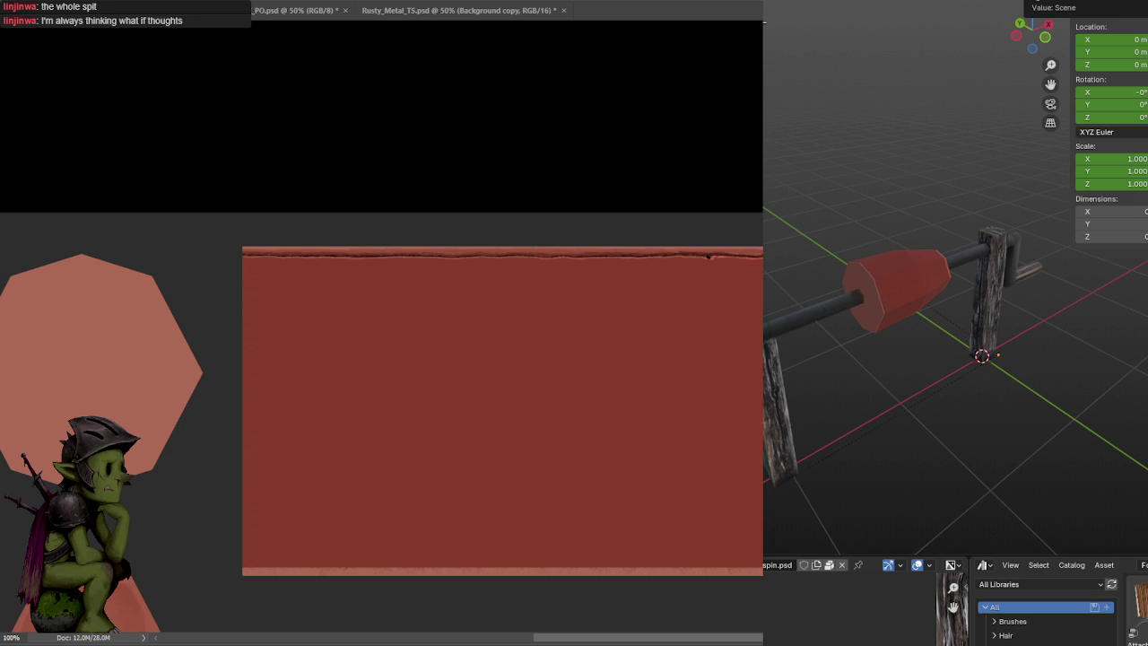
mouse_move(760, 262)
mouse_down()
mouse_move(226, 269)
mouse_move(220, 549)
mouse_move(684, 541)
mouse_move(762, 527)
mouse_up()
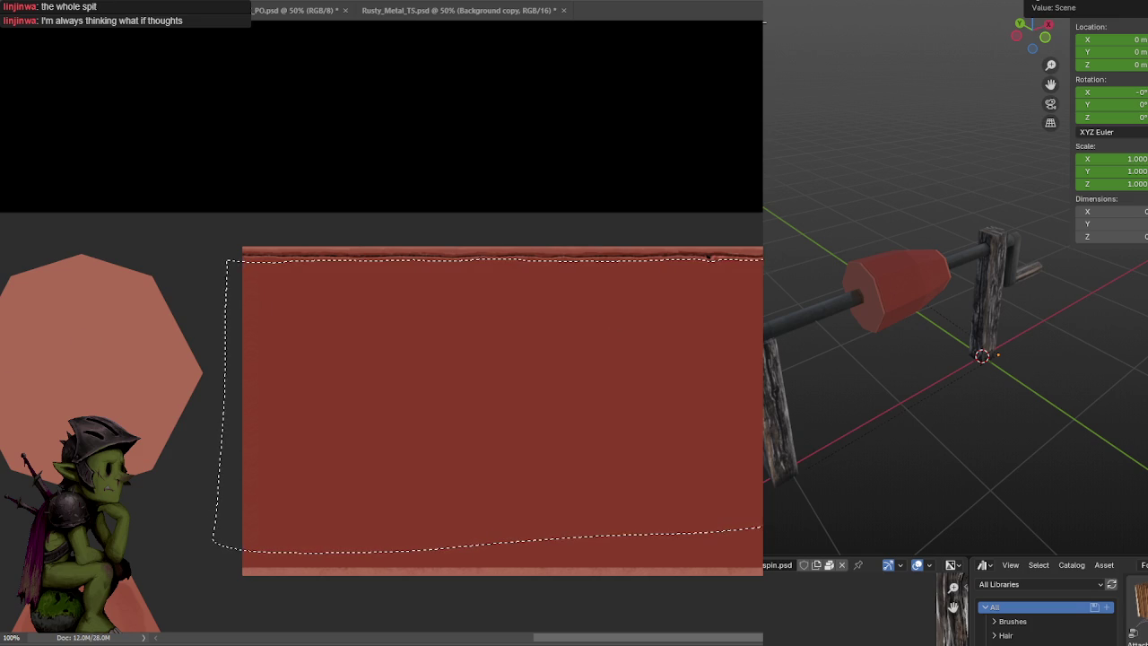
right_click(1, 274)
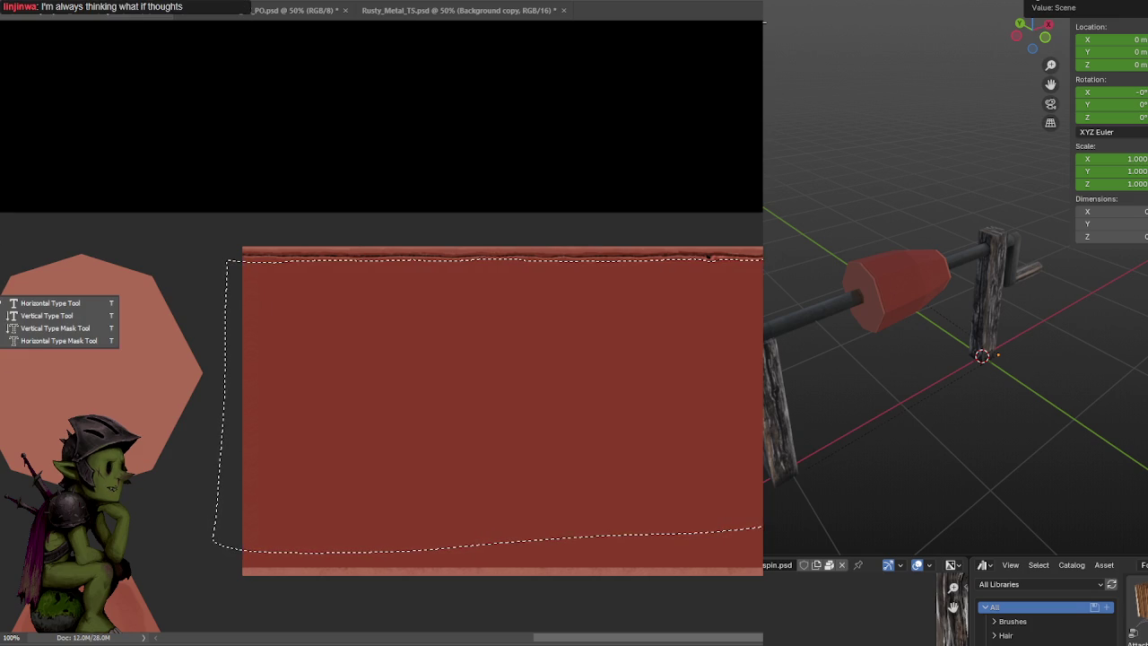
Fill the selection with a vertical gradient, dark under the crack line, then deselect
right_click(2, 237)
click(77, 236)
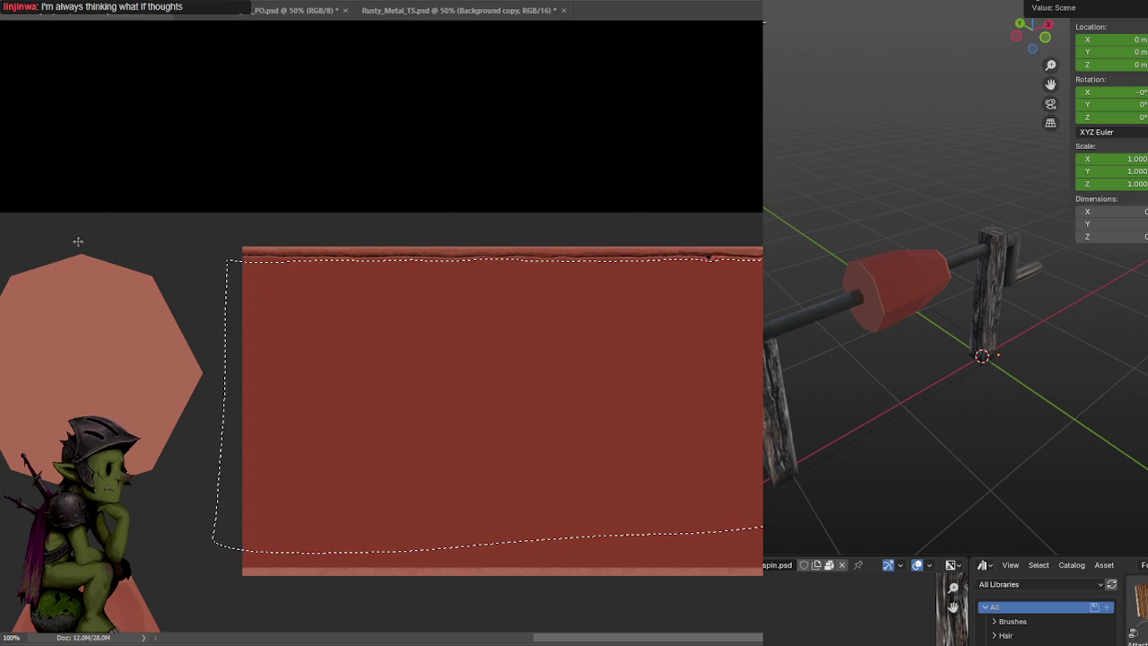
shift+drag(650, 212, 633, 436)
key(ctrl+z)
shift+drag(616, 230, 615, 386)
shift+drag(639, 172, 638, 448)
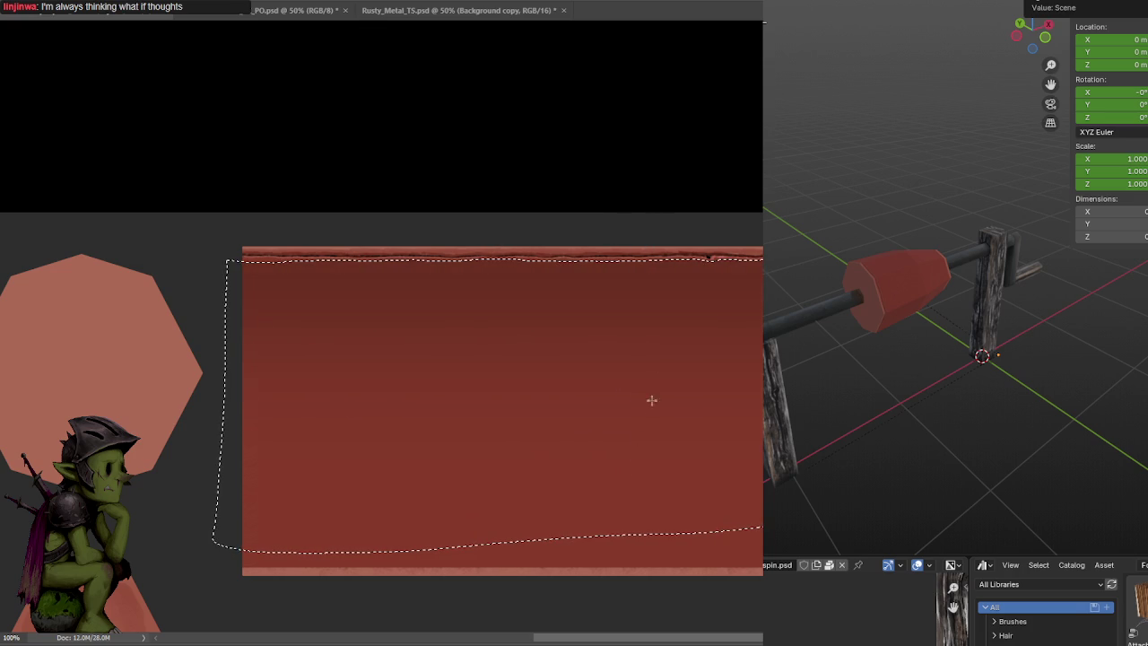
key(ctrl+d)
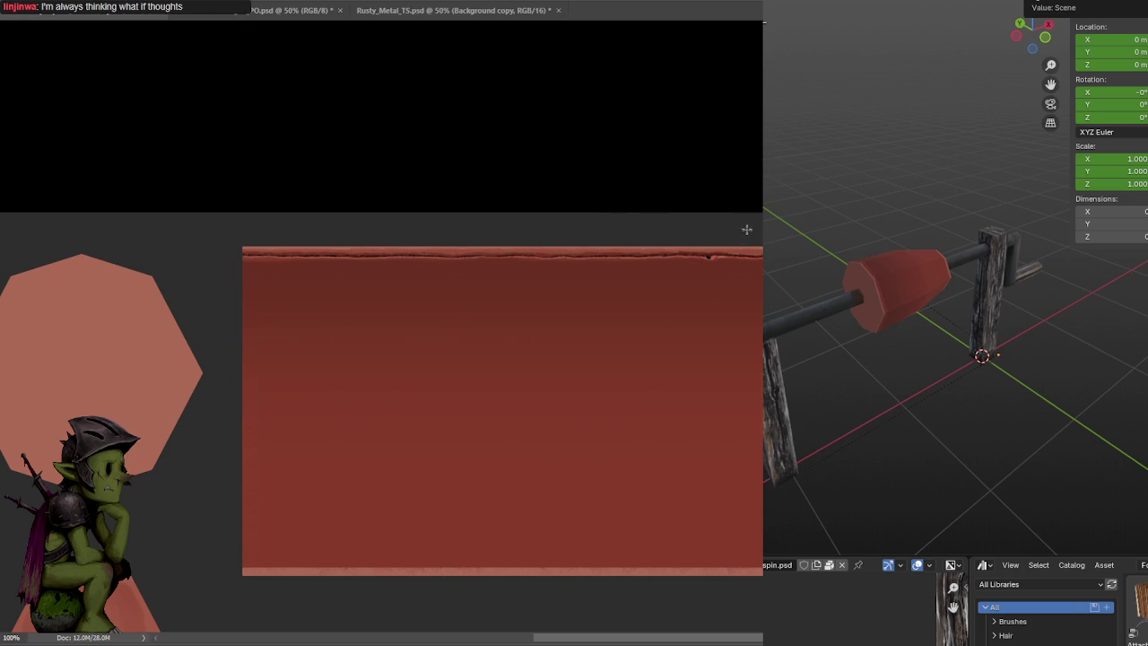
drag(747, 231, 733, 152)
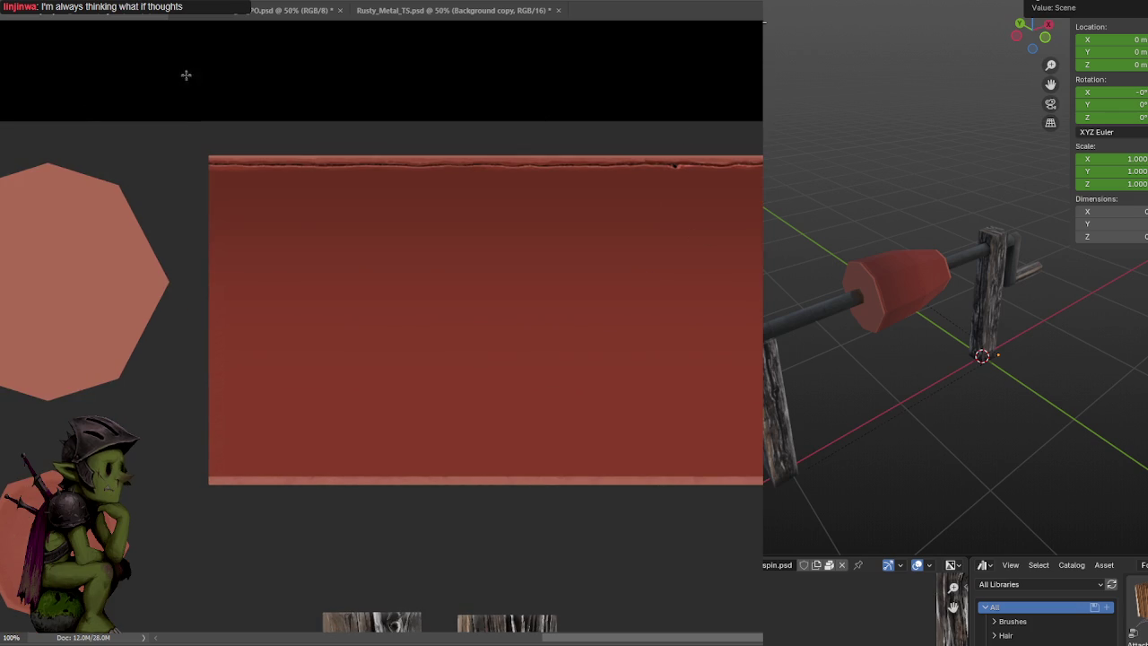
Select the top edge band with its crack line and rotate a copy 180°
drag(122, 94, 767, 284)
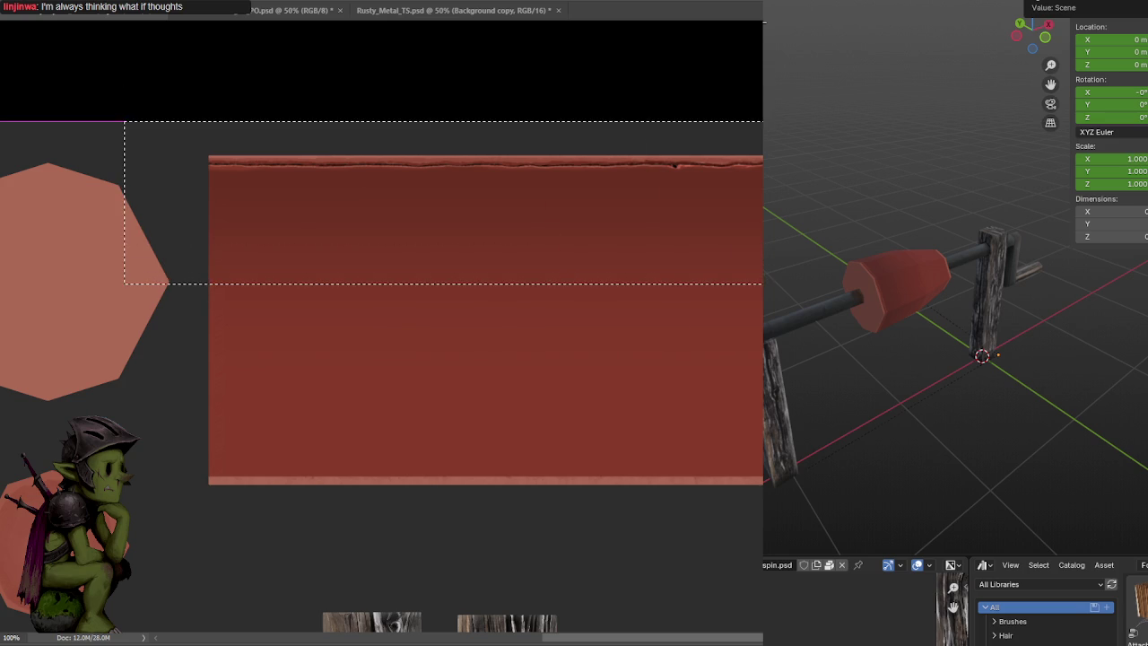
key(ctrl+t)
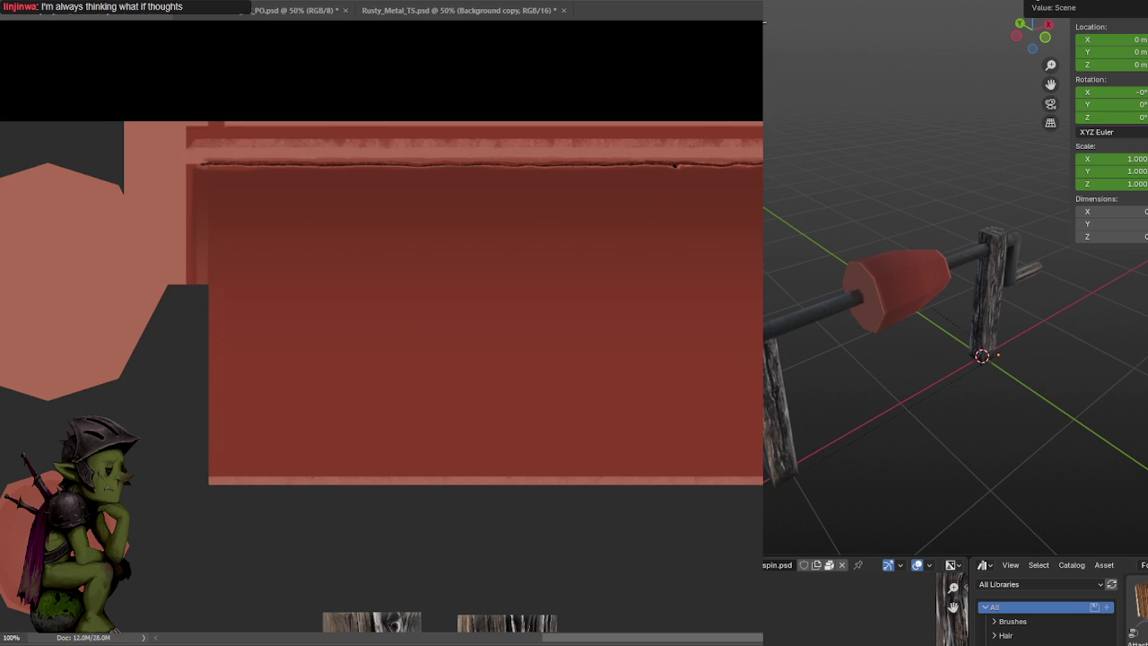
drag(127, 310, 348, 186)
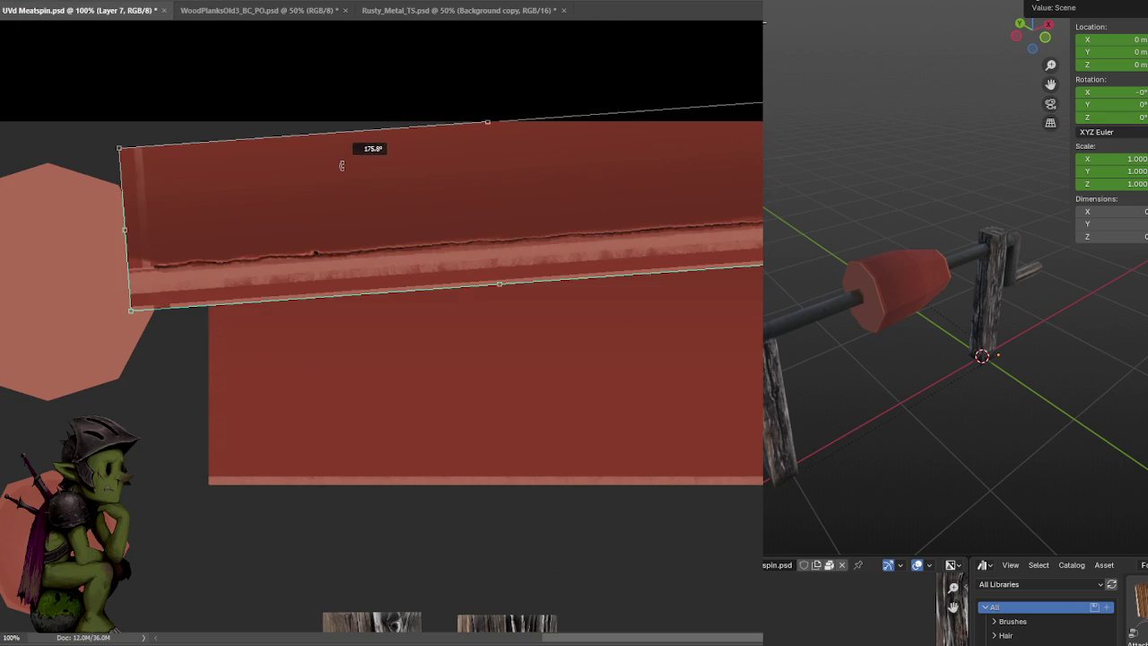
drag(348, 186, 395, 131)
key(Return)
Position the upside-down band along the strip's bottom edge and commit it
key(ctrl+t)
drag(700, 305, 681, 377)
key(ctrl+z)
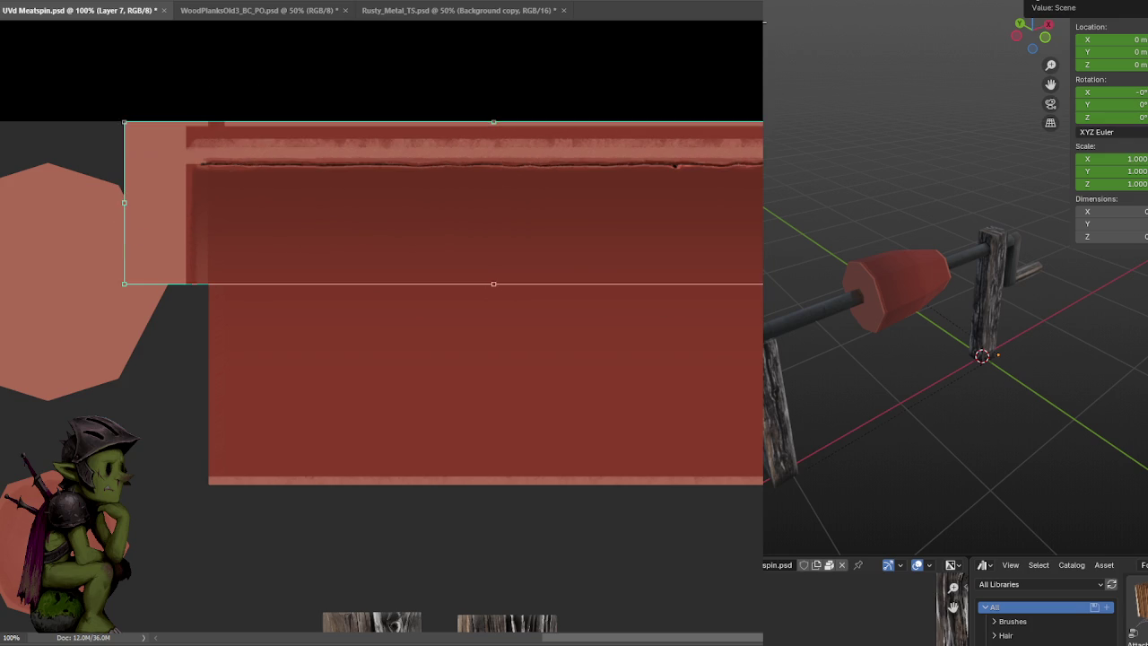
drag(628, 296, 359, 159)
mouse_move(637, 207)
mouse_down()
mouse_move(641, 428)
mouse_move(687, 432)
mouse_up()
key(Return)
key(ctrl+plus)
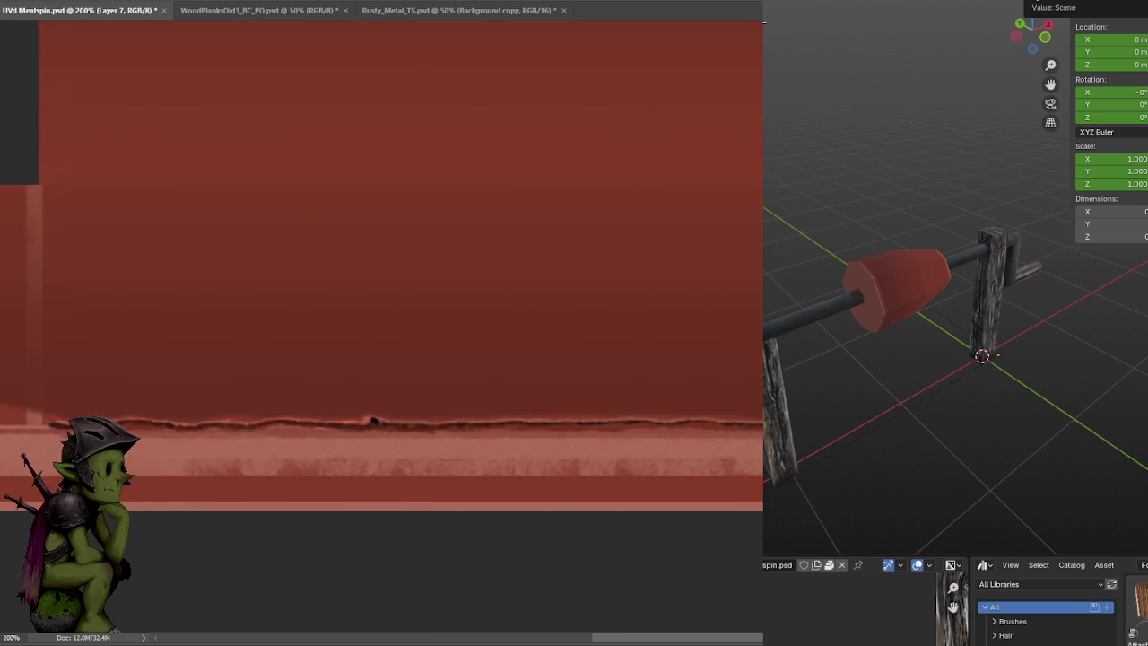